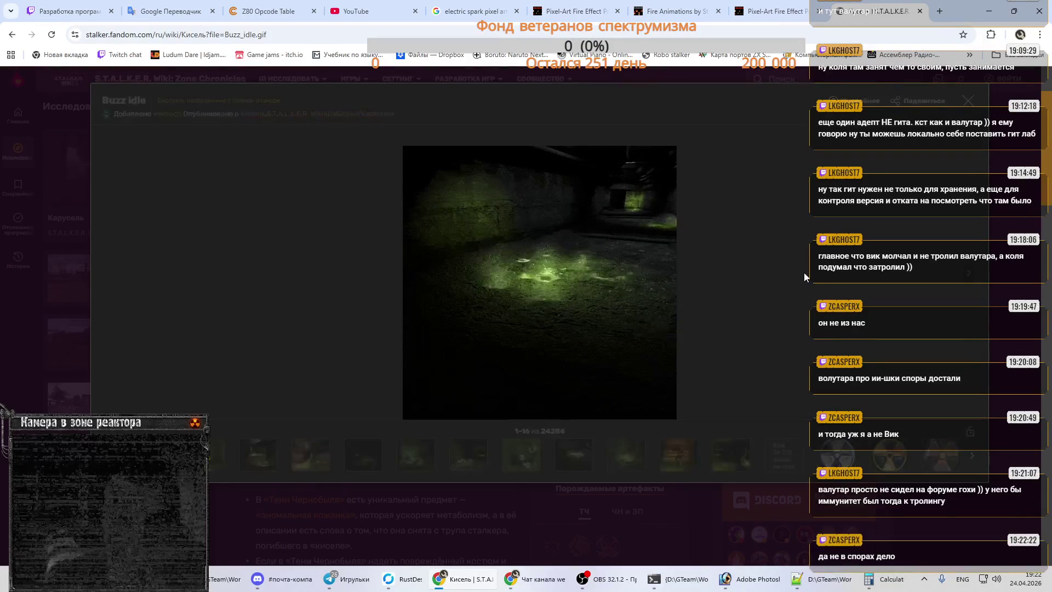
- Close the enlarged anomaly image, read down the Кисель article, and return to its top
left_click(968, 102)
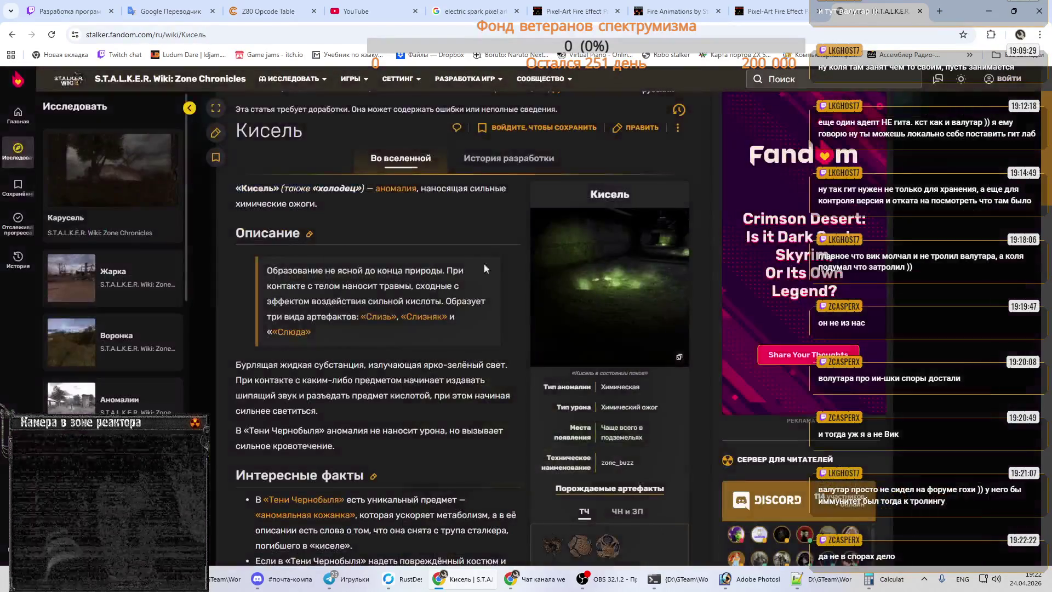
scroll(522, 253, "down", 5)
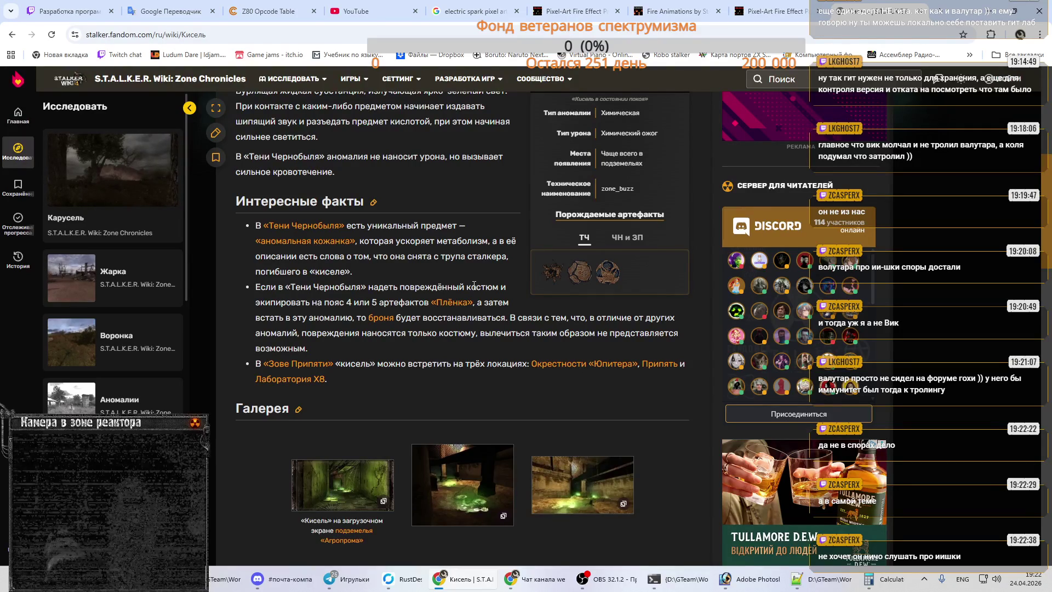
scroll(471, 286, "up", 6)
scroll(464, 288, "down", 4)
scroll(464, 284, "down", 4)
scroll(465, 284, "down", 5)
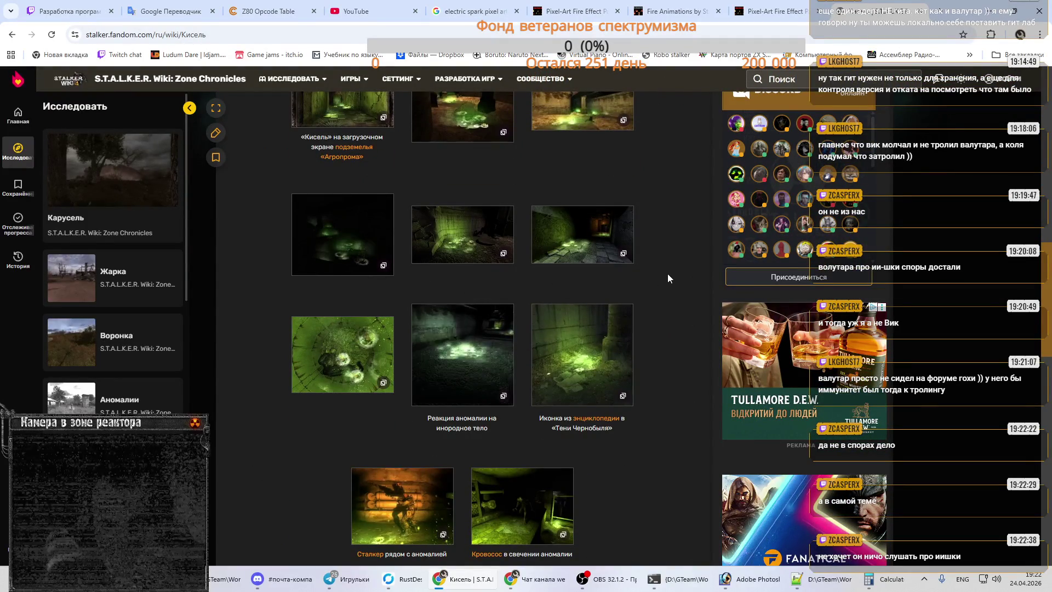
scroll(668, 273, "down", 5)
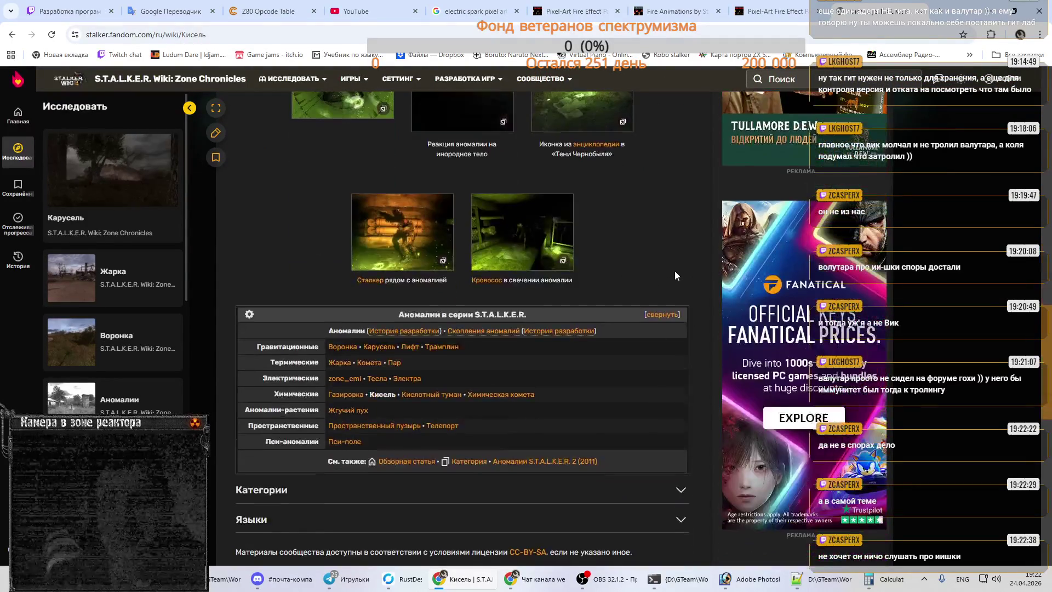
scroll(675, 268, "down", 3)
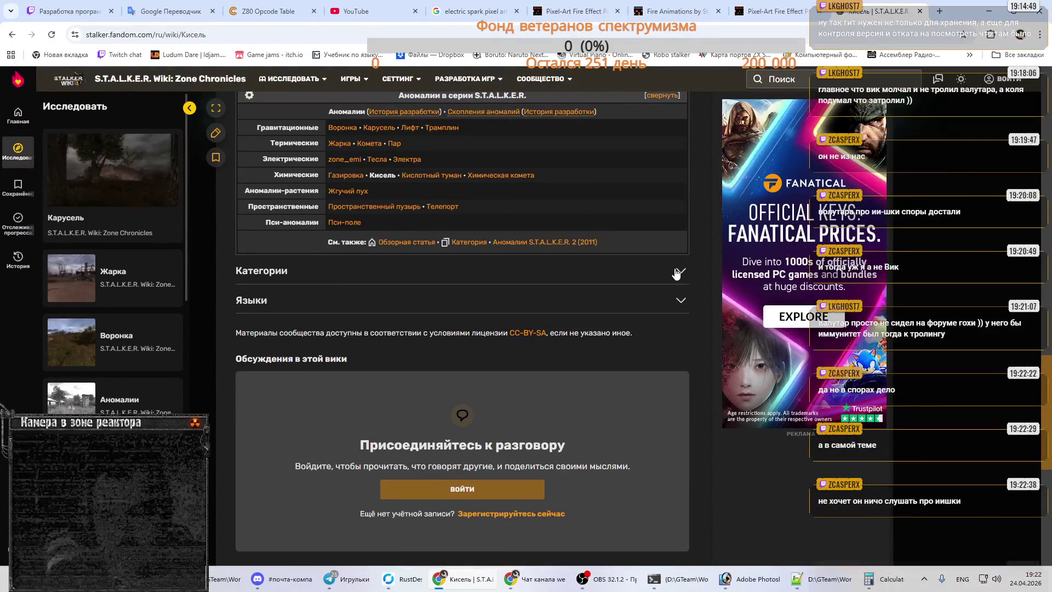
scroll(675, 268, "up", 3)
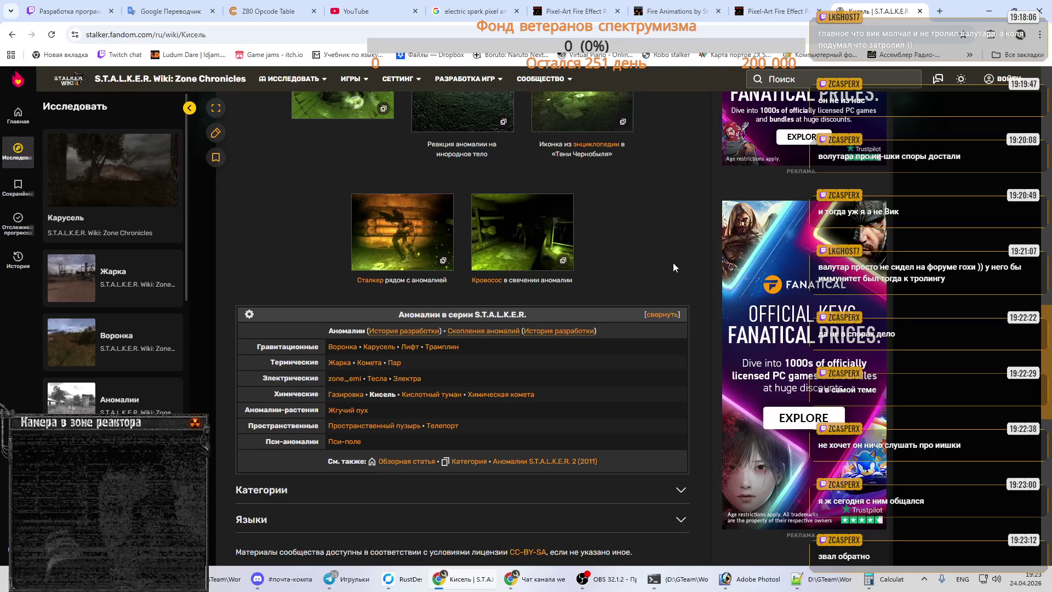
scroll(674, 267, "up", 5)
scroll(674, 267, "up", 5)
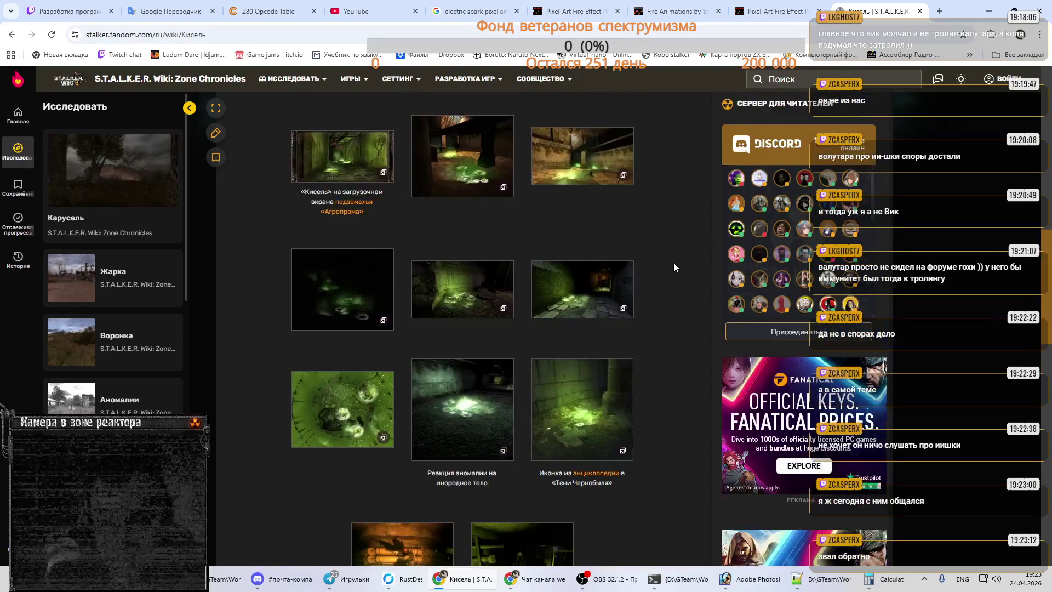
scroll(674, 267, "up", 5)
scroll(674, 267, "up", 5)
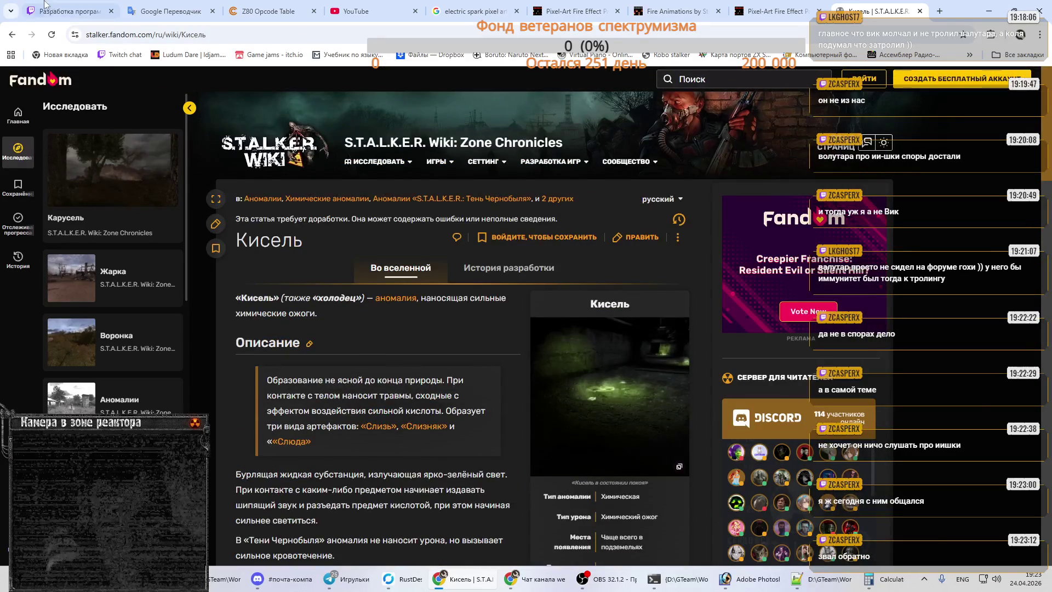
- Close the Кисель wiki tab and bring the Telegram window forward
key("ctrl+Tab")
left_click(919, 11)
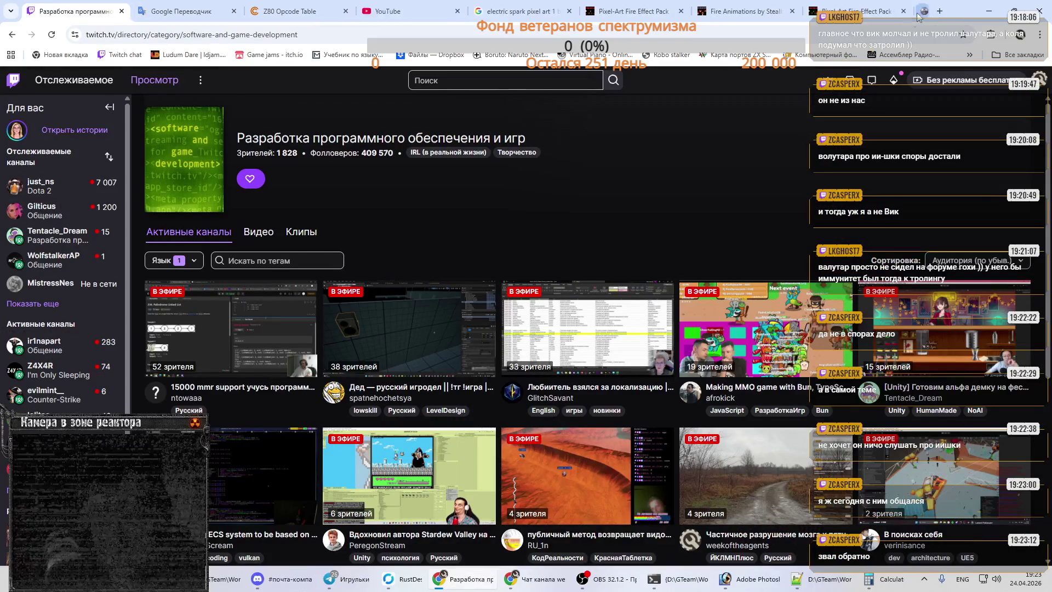
mouse_move(833, 570)
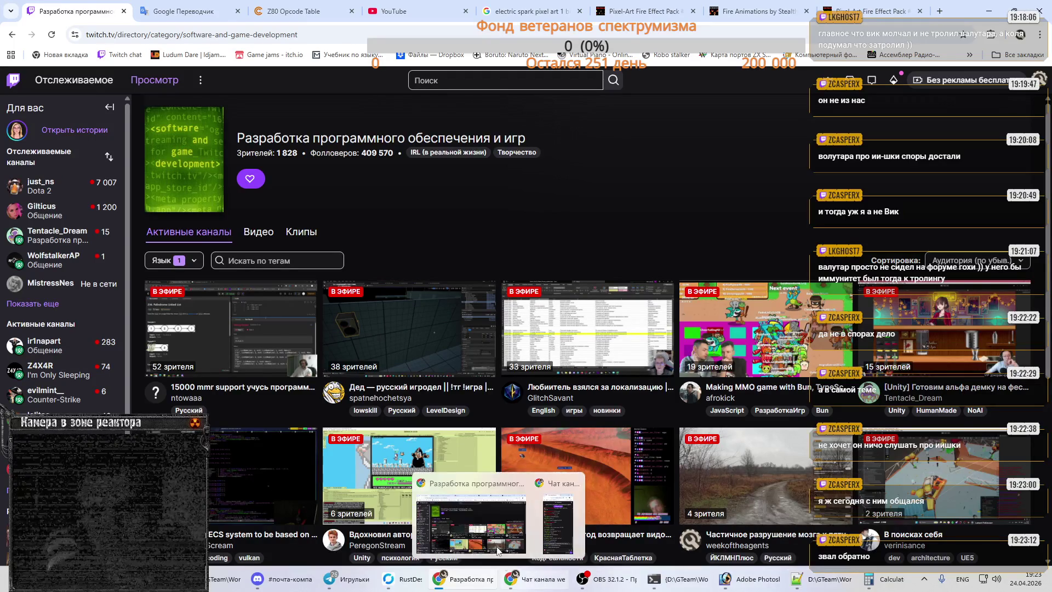
left_click(351, 579)
- Scroll down the chat list and open the YRGB 2025 participants chat
scroll(4, 175, "down", 10)
scroll(3, 192, "down", 3)
scroll(4, 215, "down", 3)
scroll(3, 214, "down", 3)
scroll(3, 215, "down", 3)
scroll(3, 215, "down", 3)
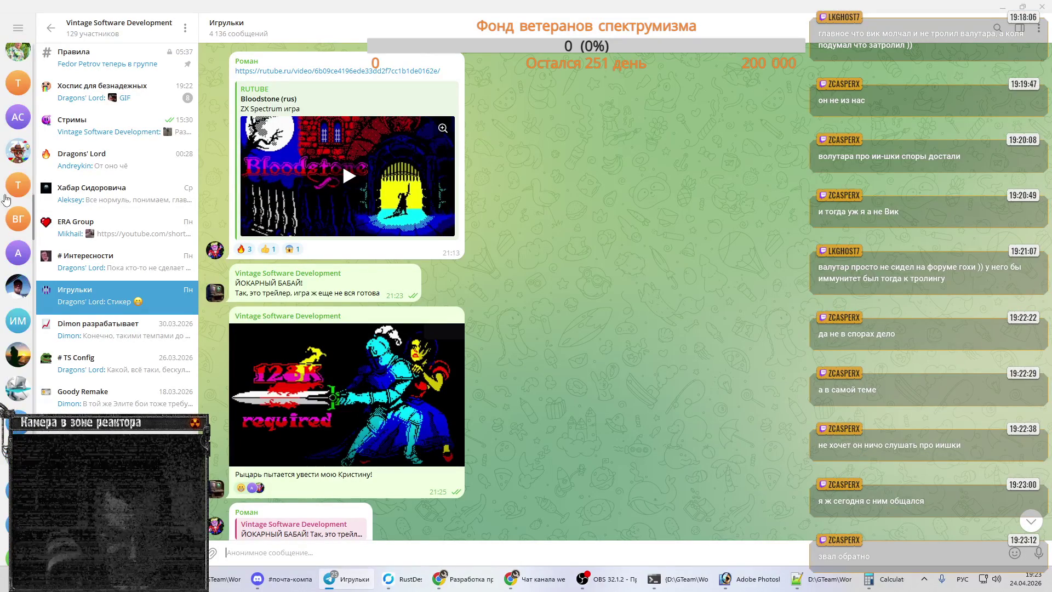
left_click(8, 488)
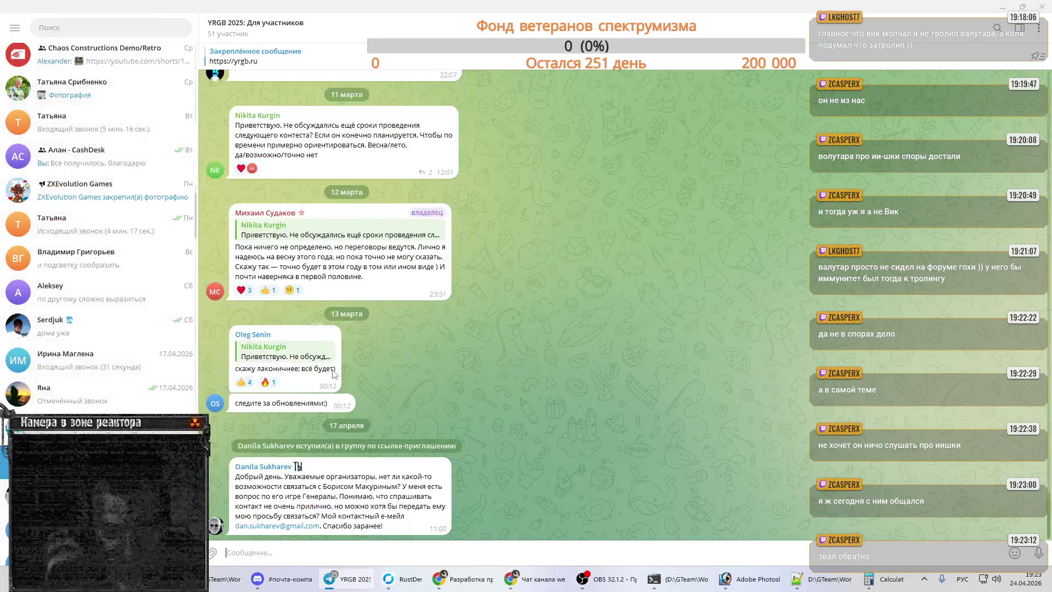
- Look through the YRGB 2025 group info and member list, then close it
scroll(465, 330, "up", 5)
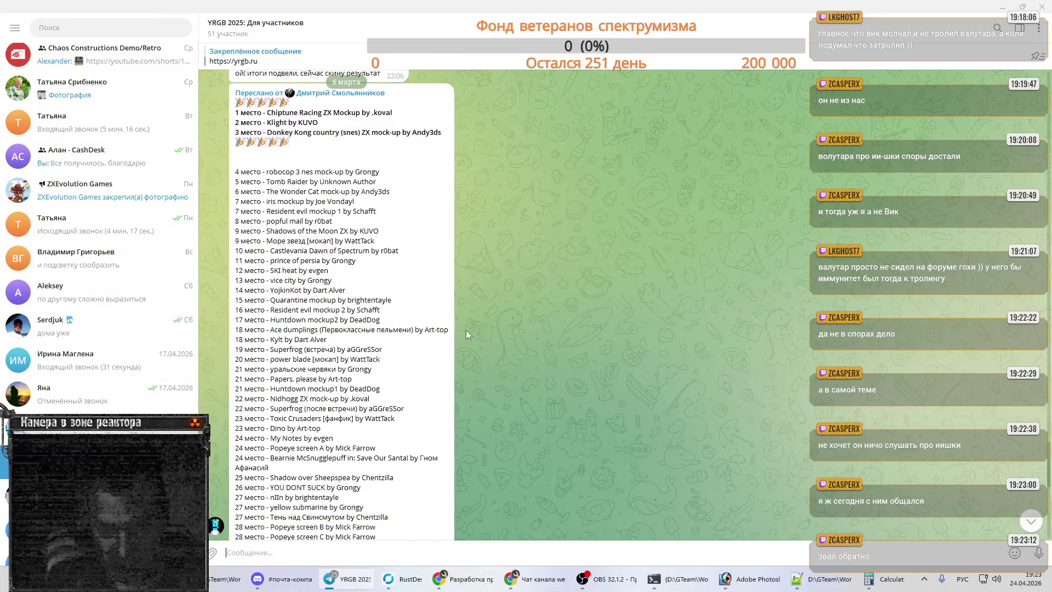
left_click(255, 22)
scroll(537, 353, "down", 3)
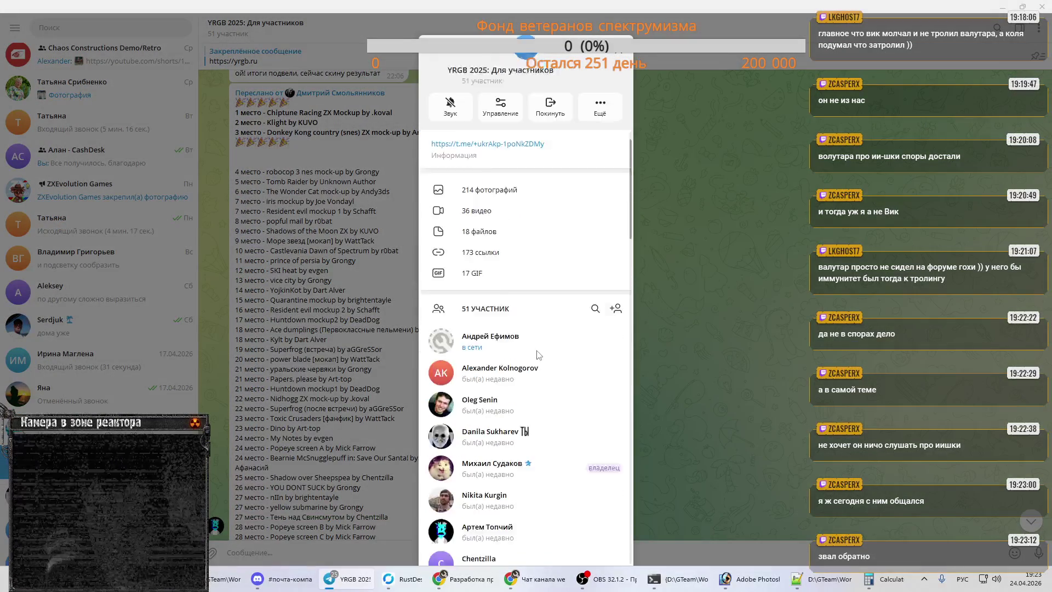
scroll(538, 354, "down", 2)
scroll(537, 353, "down", 2)
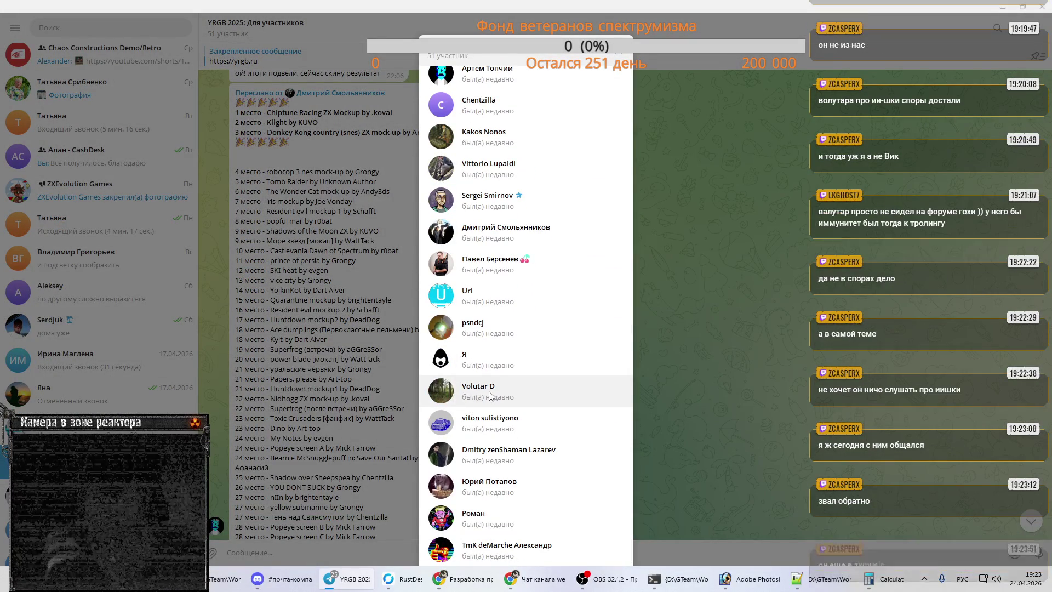
scroll(558, 387, "up", 3)
scroll(557, 386, "up", 1)
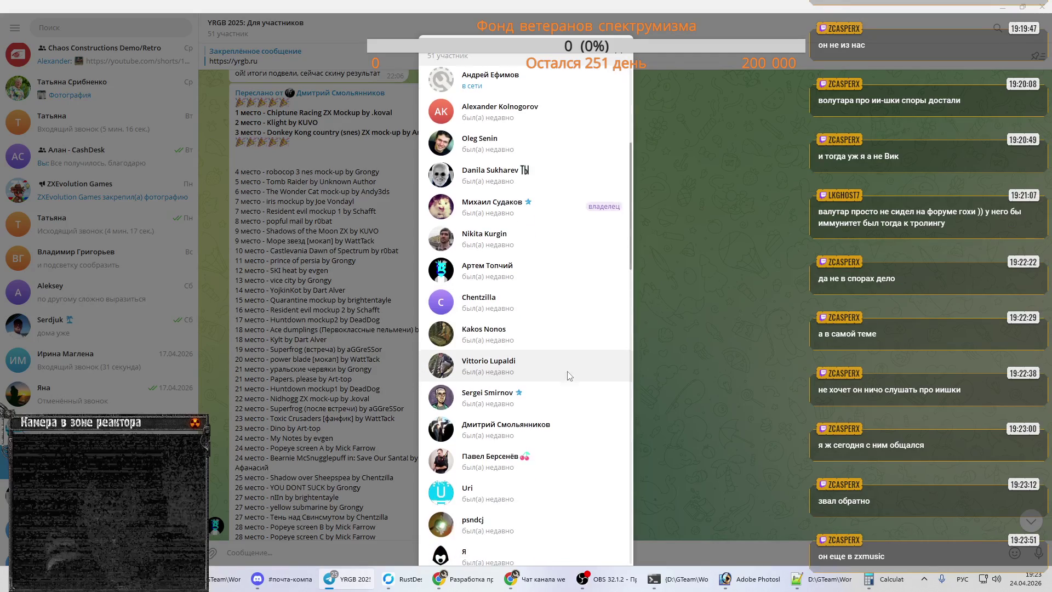
key("Escape")
- Open the Vintage Software Development 'Хоспис для безнадежных' topic, then minimise Telegram
scroll(68, 199, "up", 10)
scroll(67, 199, "up", 5)
scroll(67, 198, "up", 5)
scroll(67, 198, "up", 5)
scroll(68, 198, "up", 5)
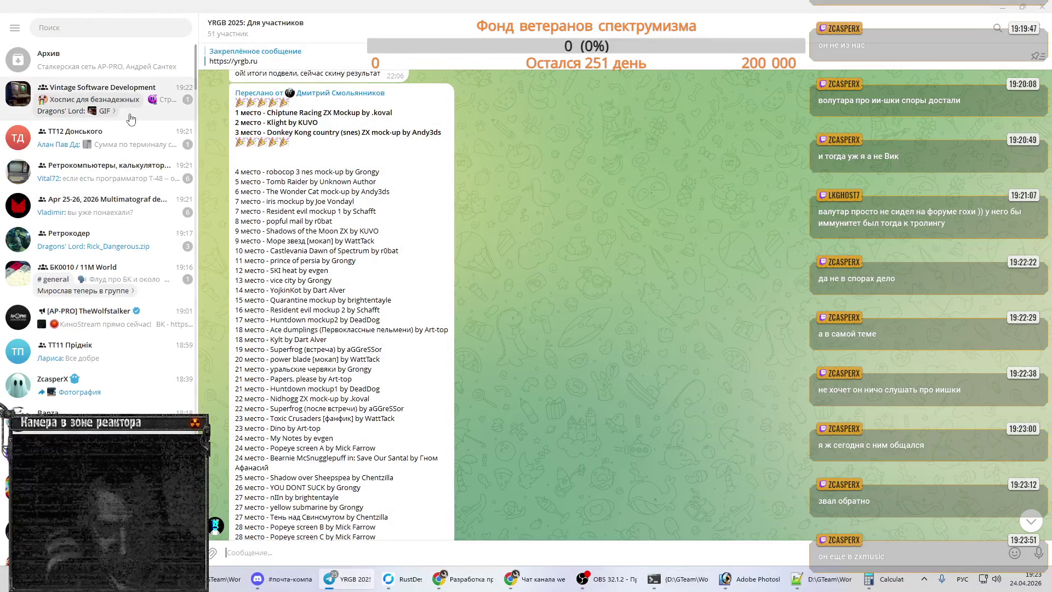
left_click(126, 100)
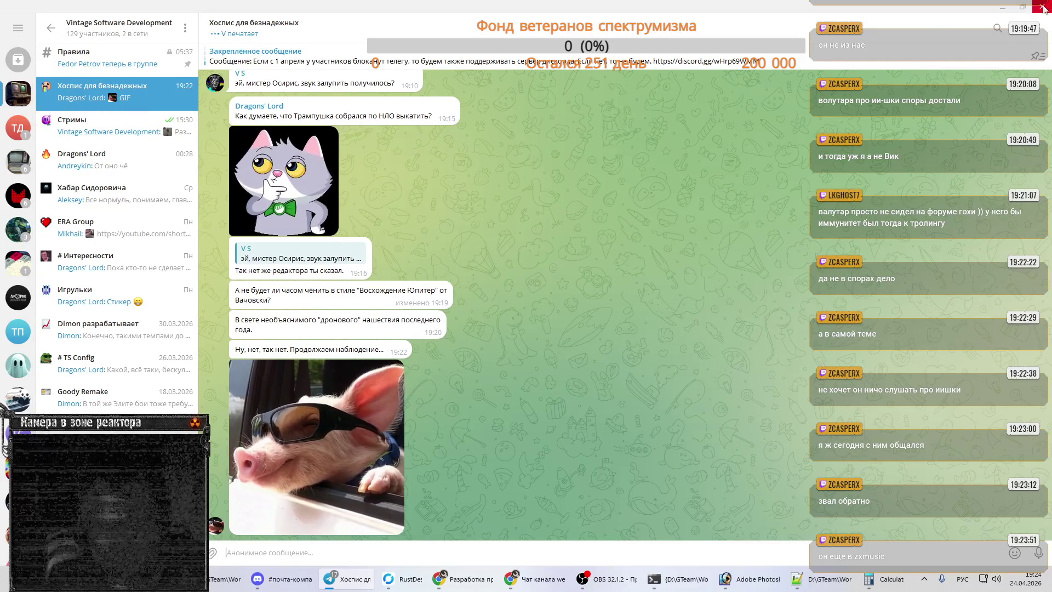
left_click(1002, 7)
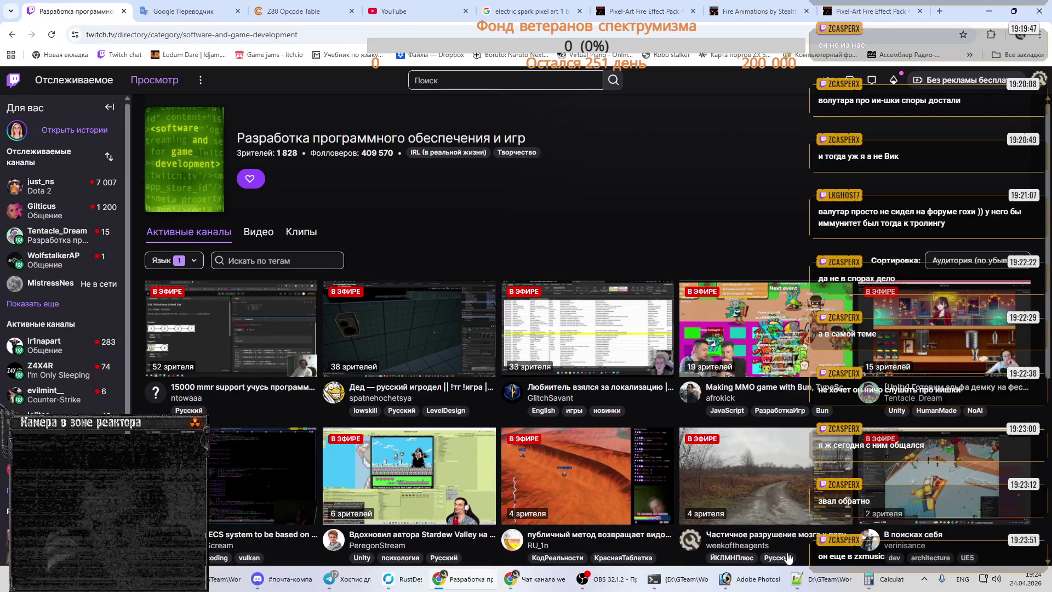
- Reload the Twitch software and game development directory with F5
key("F5")
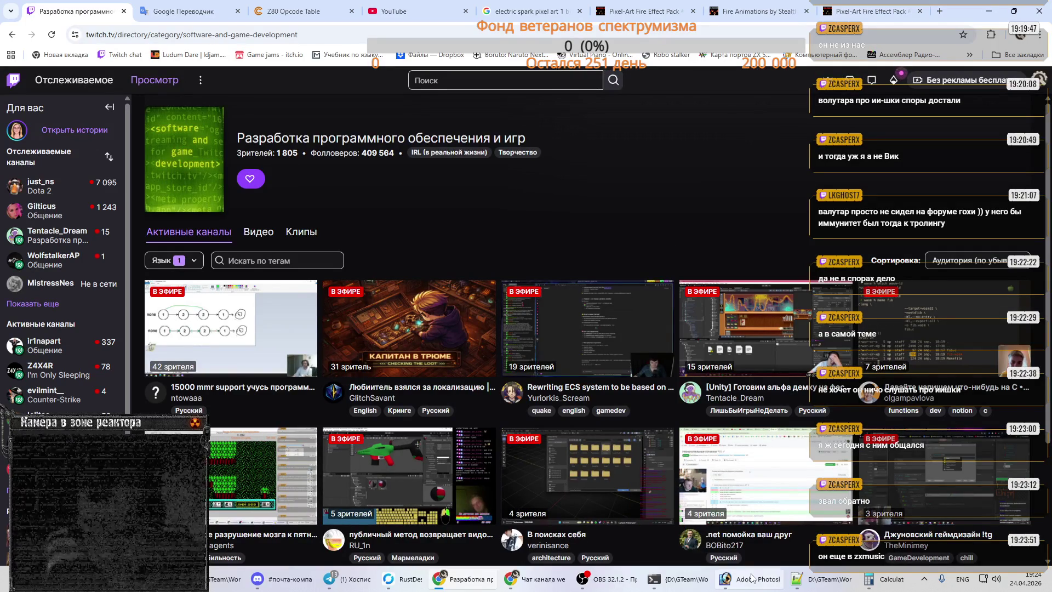
- In screens.psd, sample bright green from the суперпалитра layer as drawing colour, then hide it
left_click(725, 579)
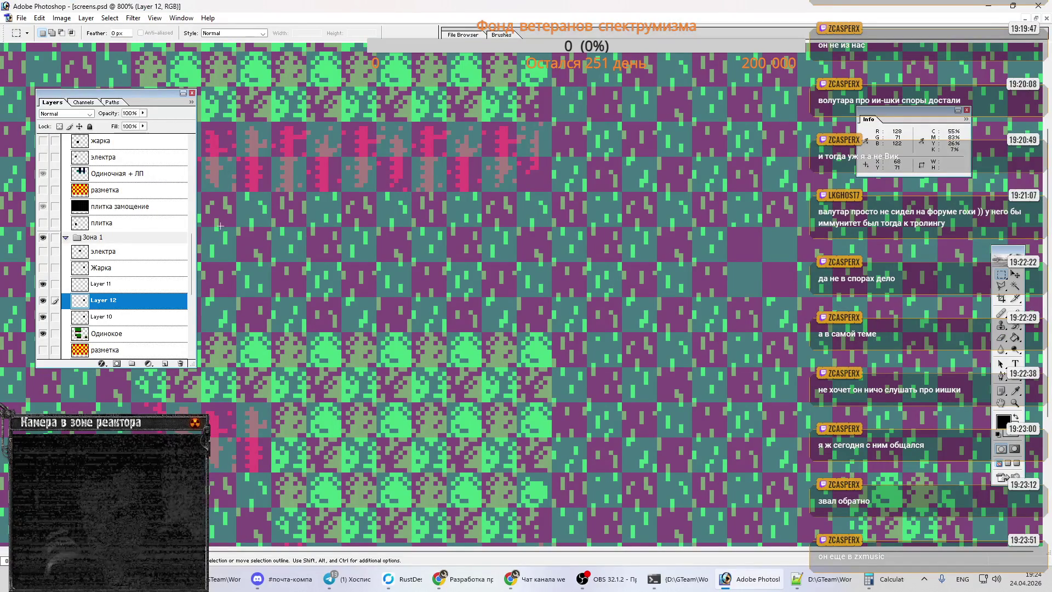
scroll(90, 183, "up", 5)
scroll(90, 182, "up", 3)
scroll(90, 182, "up", 2)
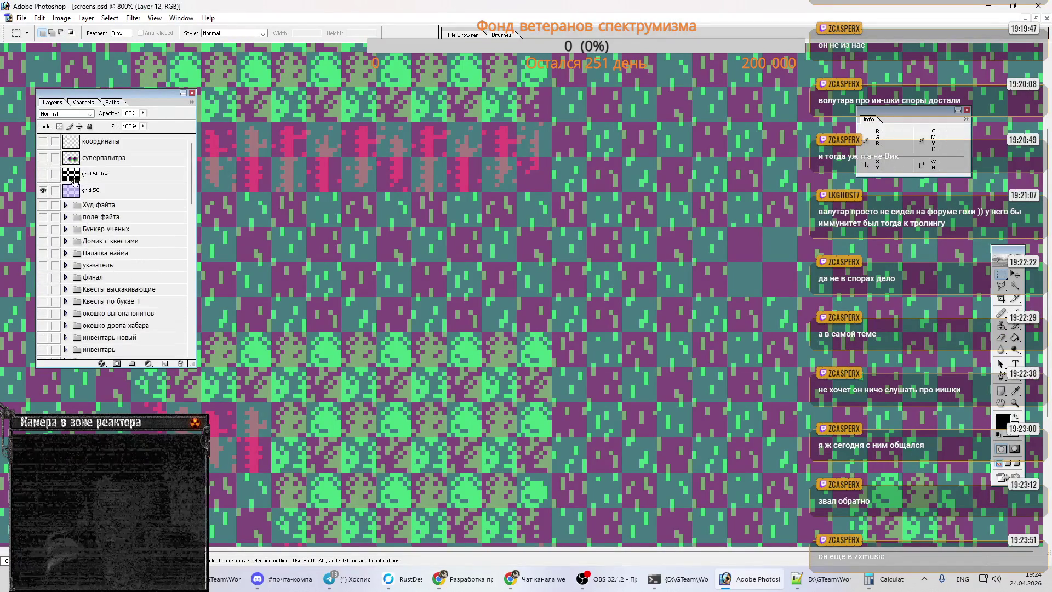
left_click(43, 159)
key("i")
left_click(485, 253)
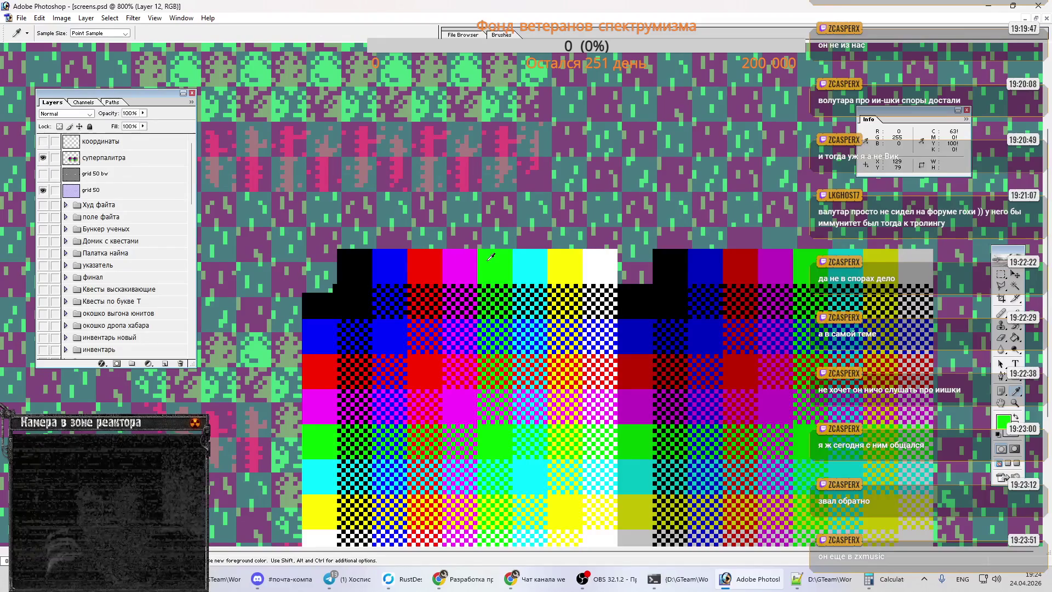
left_click(43, 159)
- Select Layer 11 and make it visible
scroll(109, 246, "down", 5)
scroll(115, 257, "down", 5)
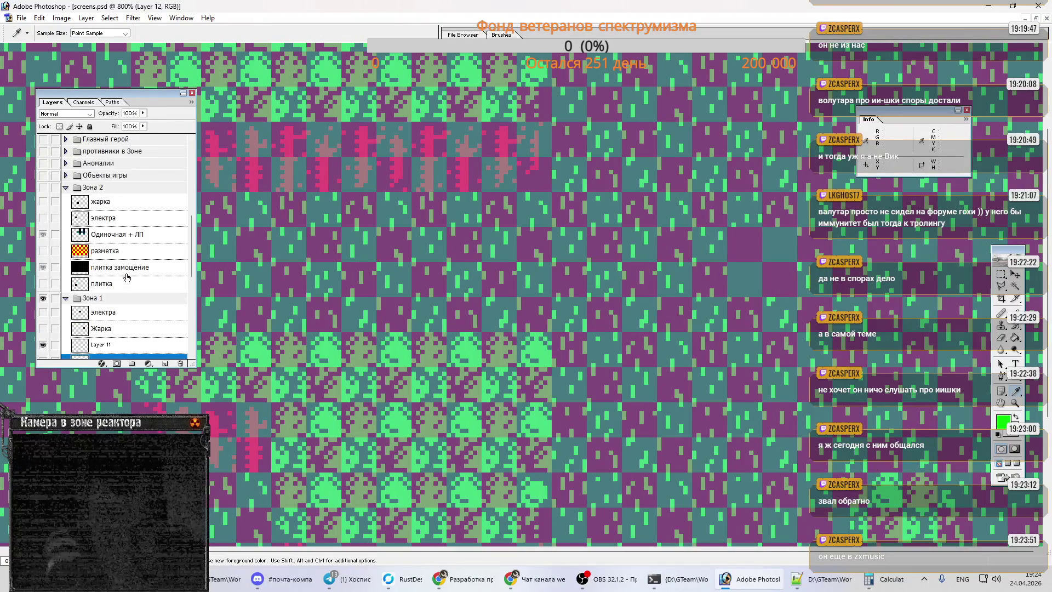
scroll(125, 269, "down", 3)
scroll(124, 269, "down", 3)
left_click(107, 249)
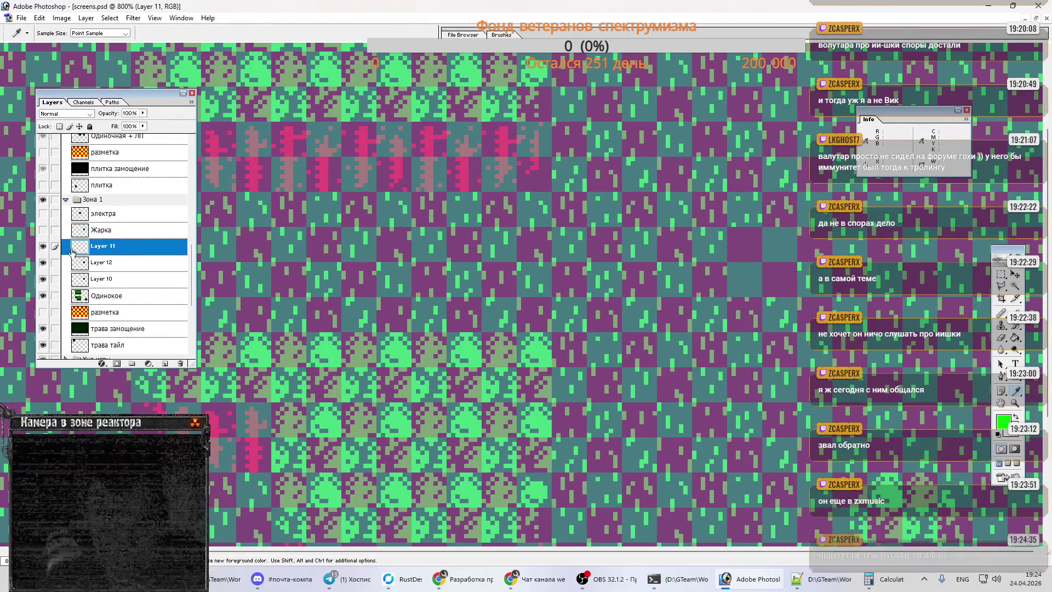
left_click(42, 248)
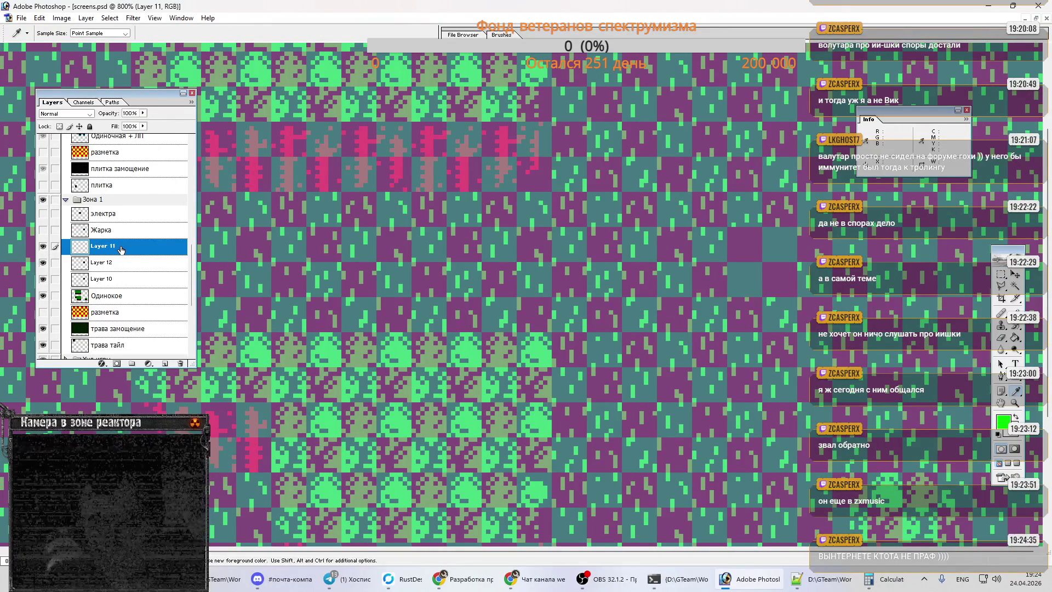
- Add an empty layer above Layer 11, test and undo a green pencil stroke, then return to the browser
key("ctrl+shift+alt+n")
key("b")
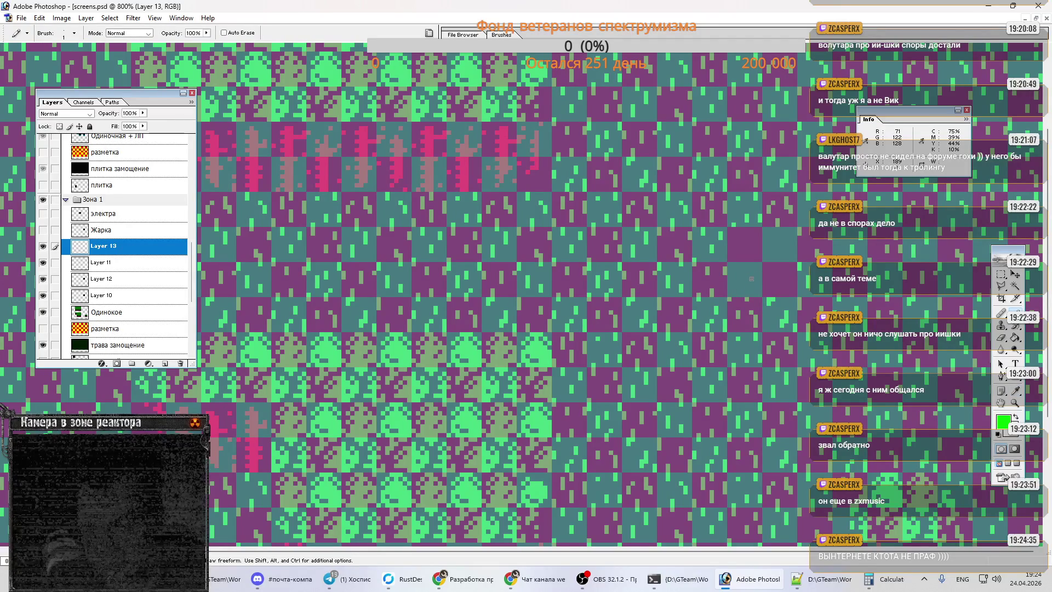
left_click_drag(743, 277, 765, 282)
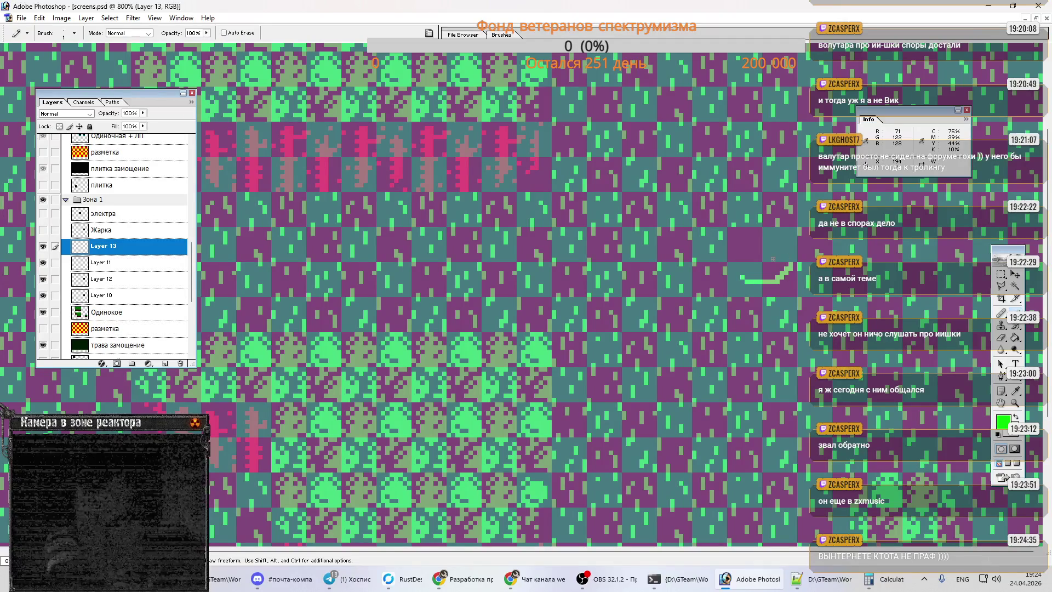
key("ctrl+z")
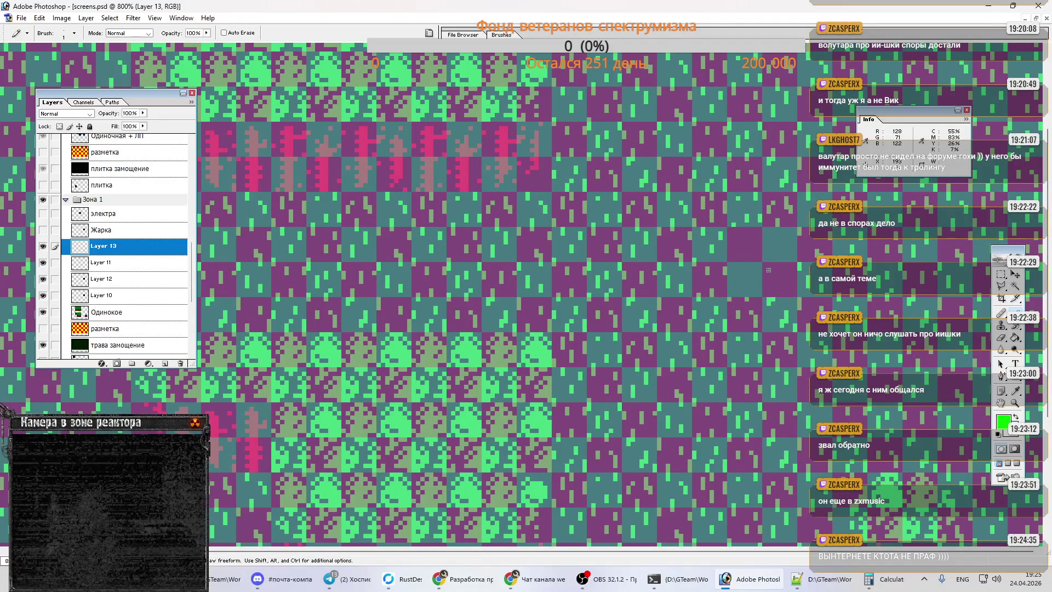
left_click(460, 578)
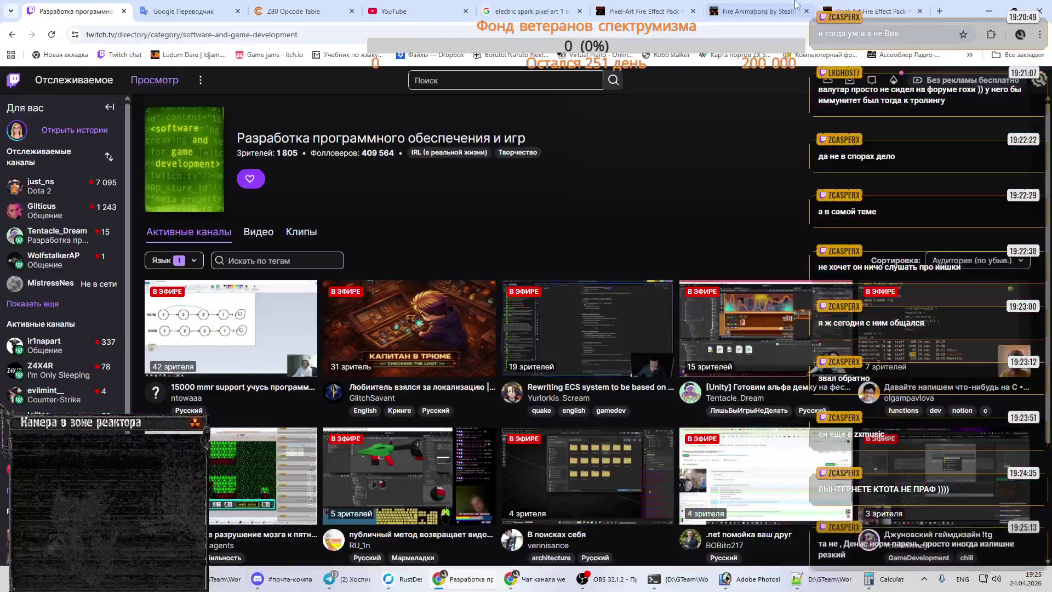
- Close the duplicate Fire Effect Pack and Fire Animations tabs, then switch to Google Translate
left_click(898, 11)
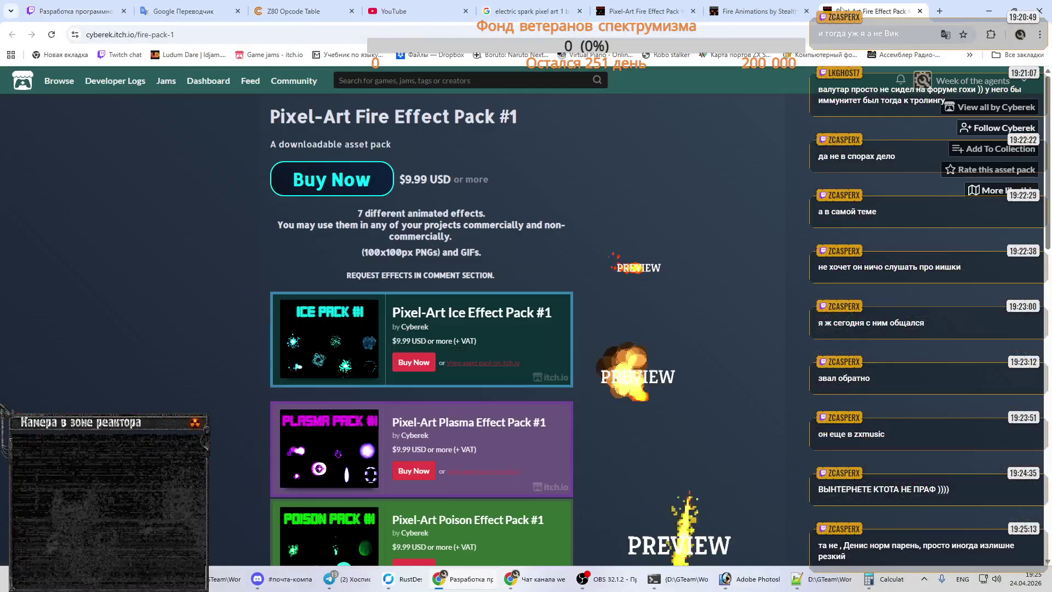
left_click(919, 11)
left_click(806, 11)
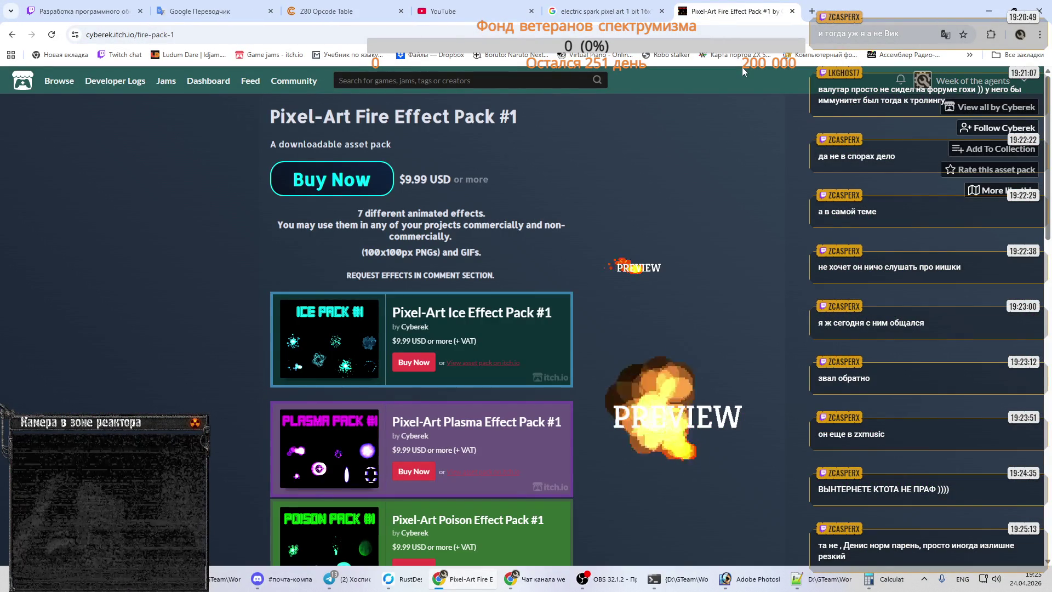
left_click(213, 11)
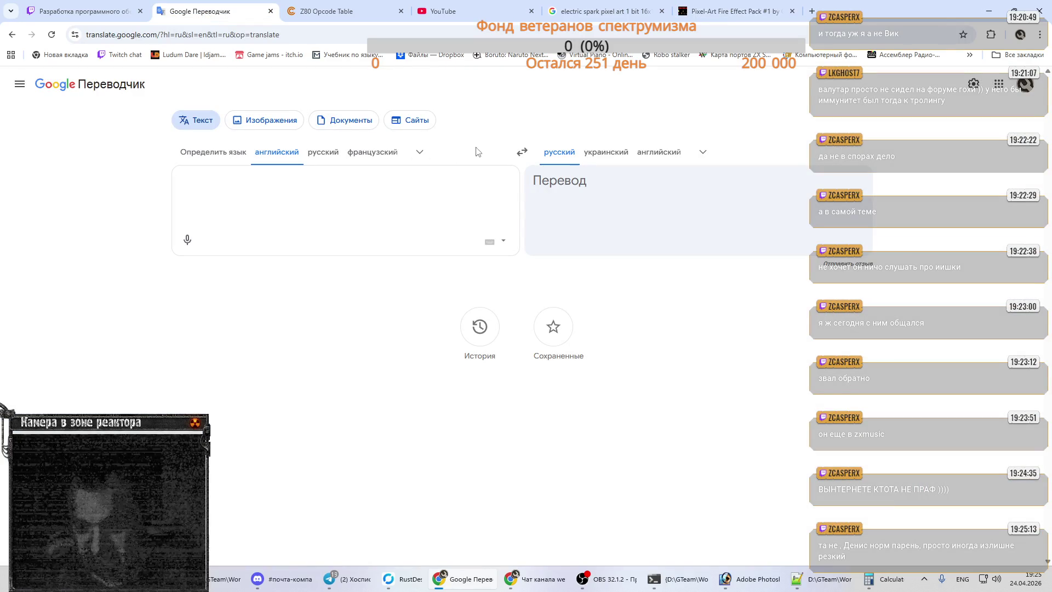
- Swap to Russian→English, translate 'лужа' as 'puddle', clear the box, and return to itch.io
left_click(522, 152)
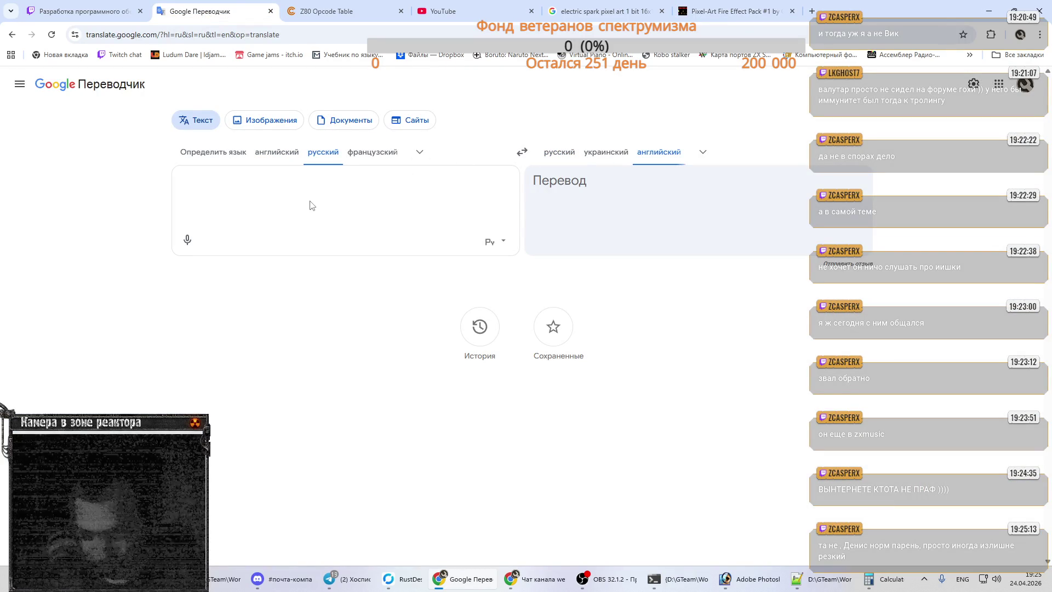
type("лужа")
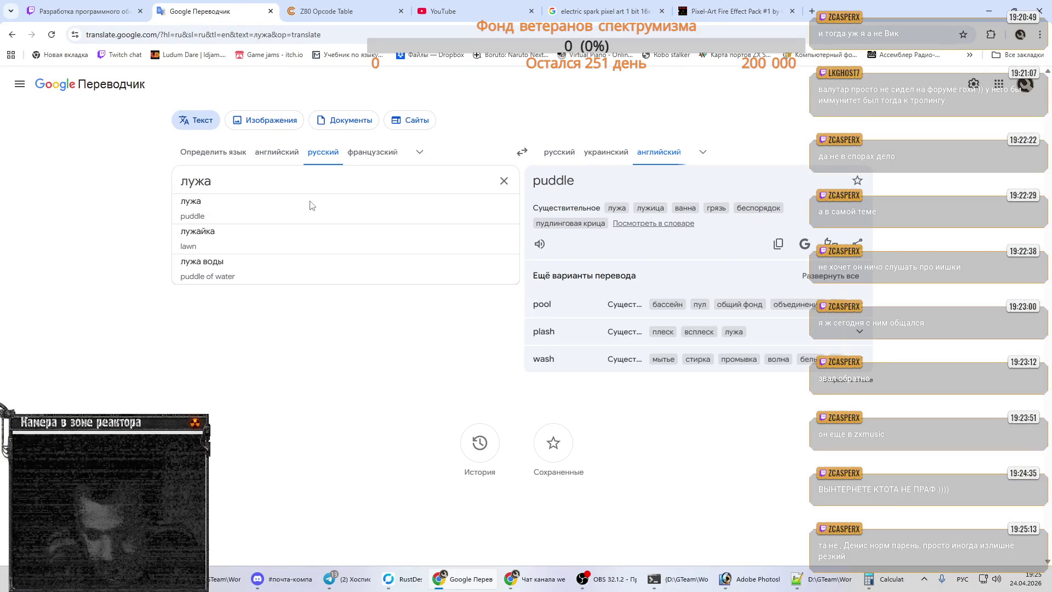
key("ctrl+a")
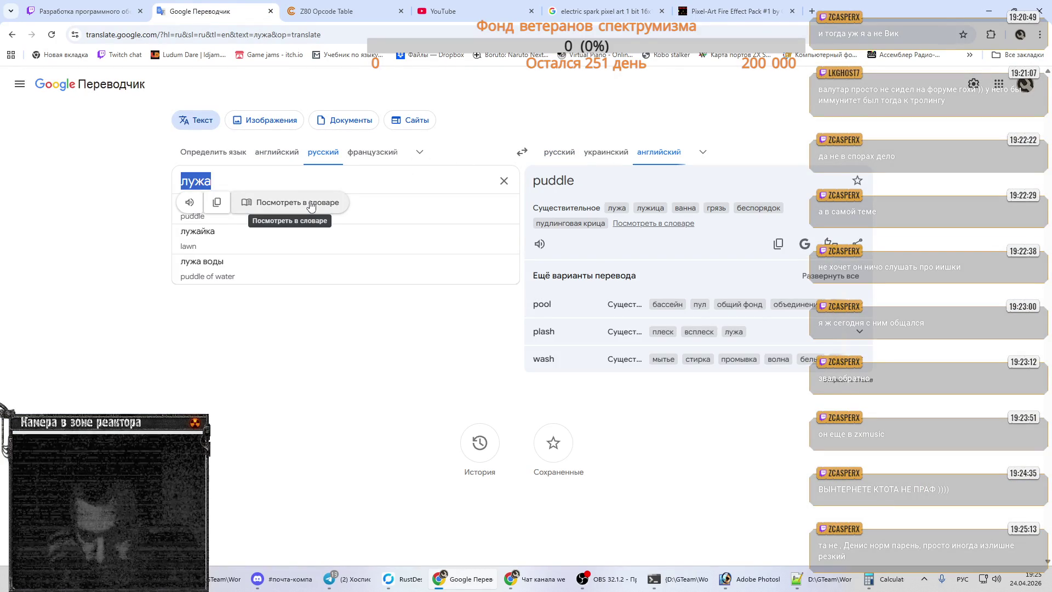
key("BackSpace")
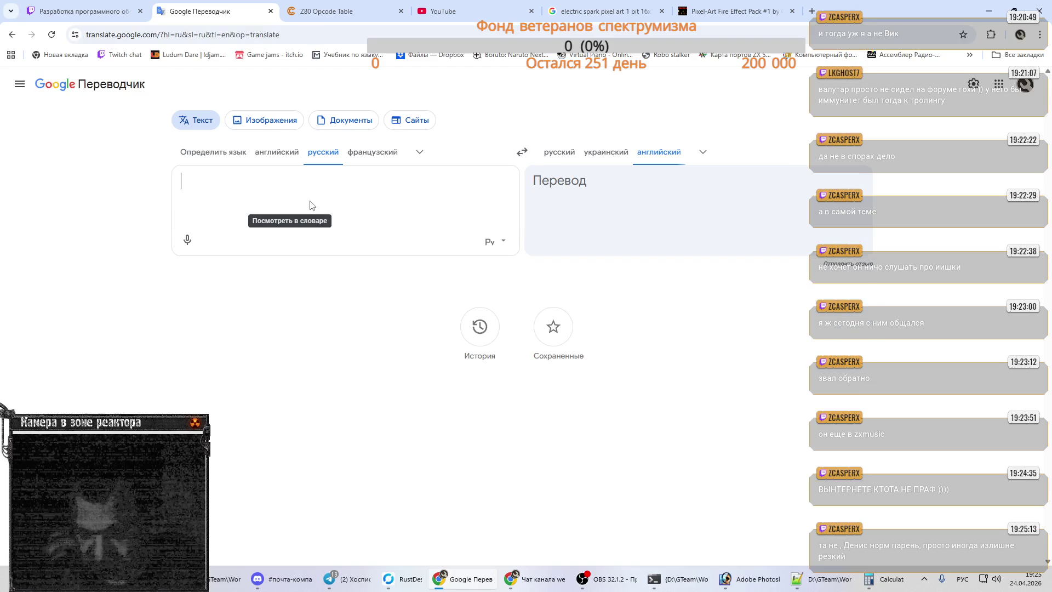
left_click(720, 7)
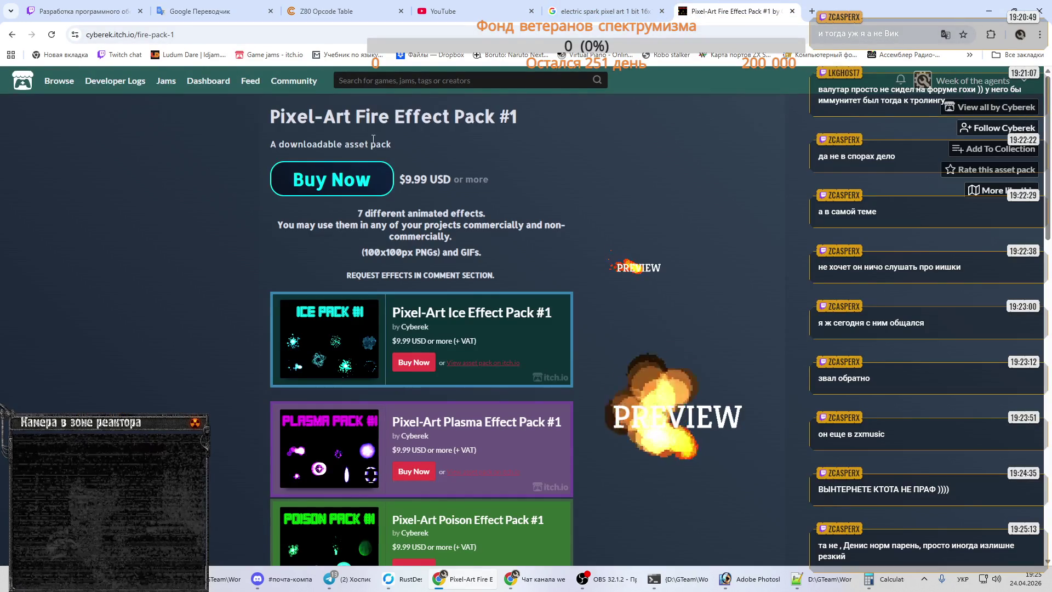
- Go back to the itch.io results and replace 'fire torch' with 'paddle' to search 'paddle pixel art 1 bit'
left_click(12, 34)
scroll(435, 130, "up", 5)
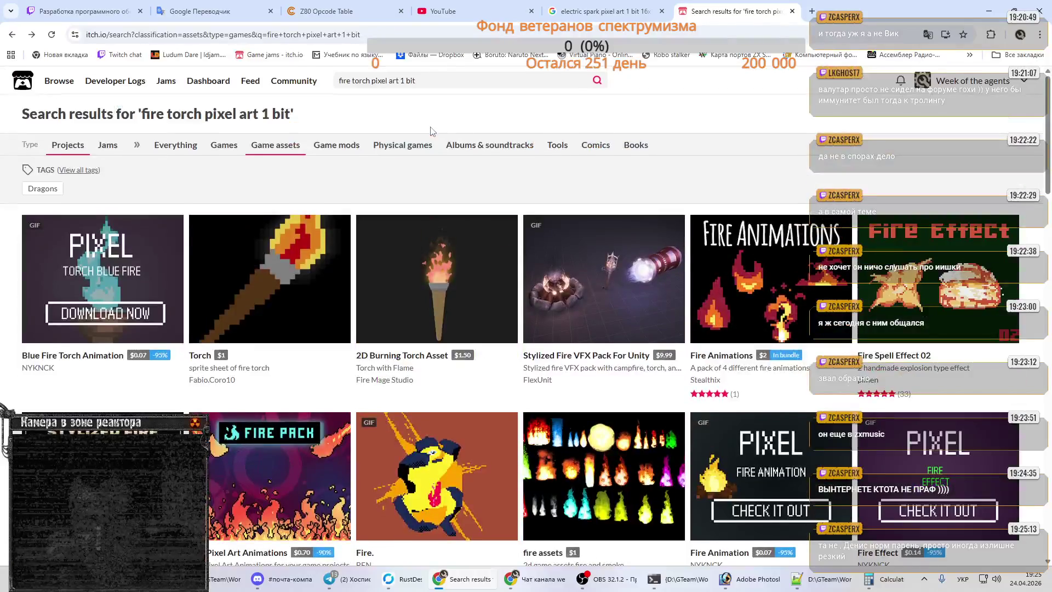
left_click_drag(371, 81, 315, 84)
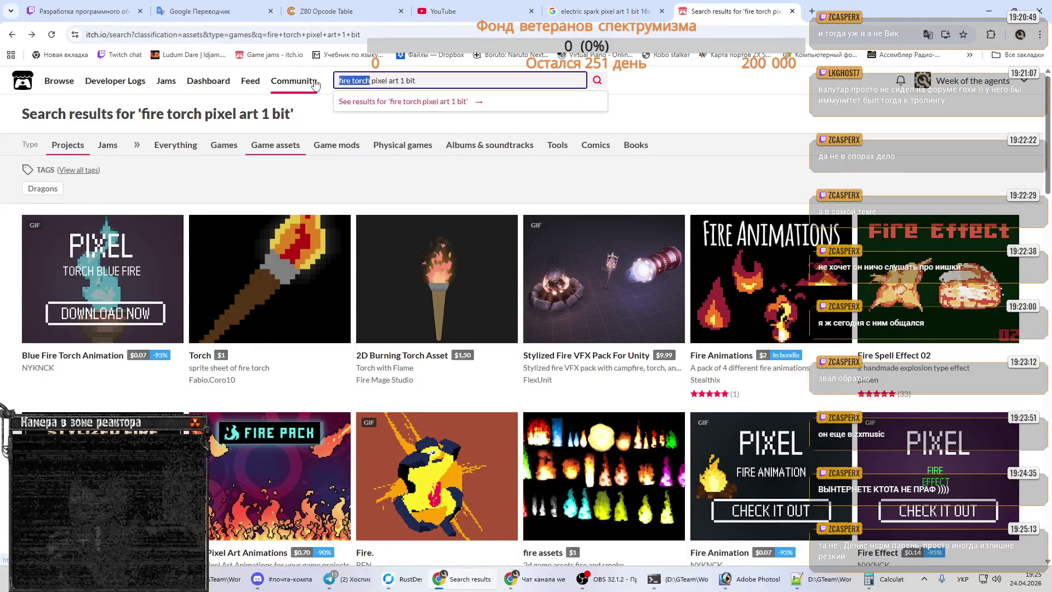
type("зфвдду")
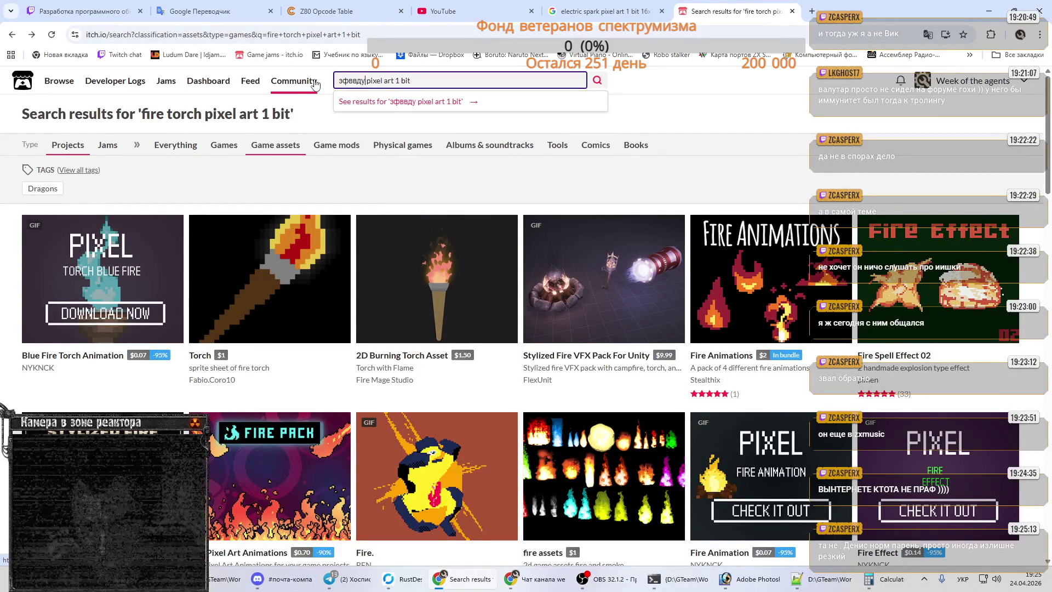
key("ctrl+shift+Left")
type("paddle")
key("Return")
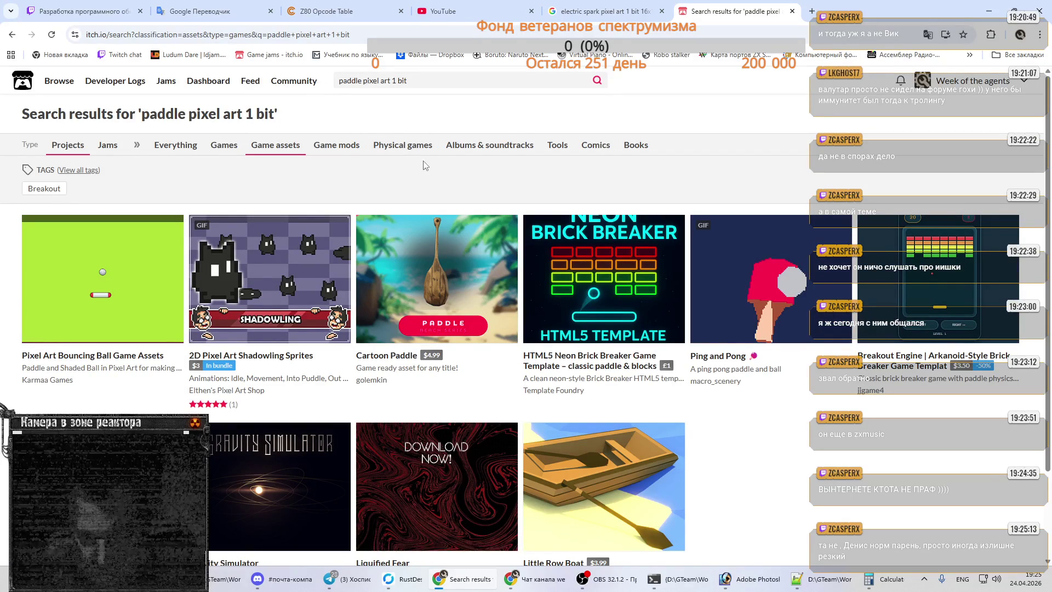
scroll(424, 165, "down", 3)
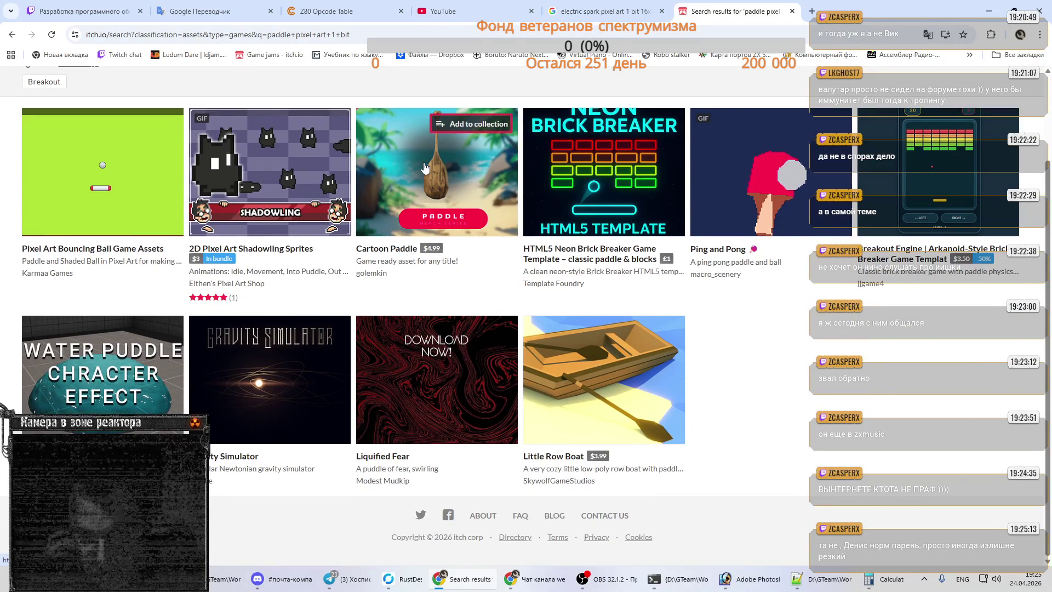
scroll(426, 168, "up", 3)
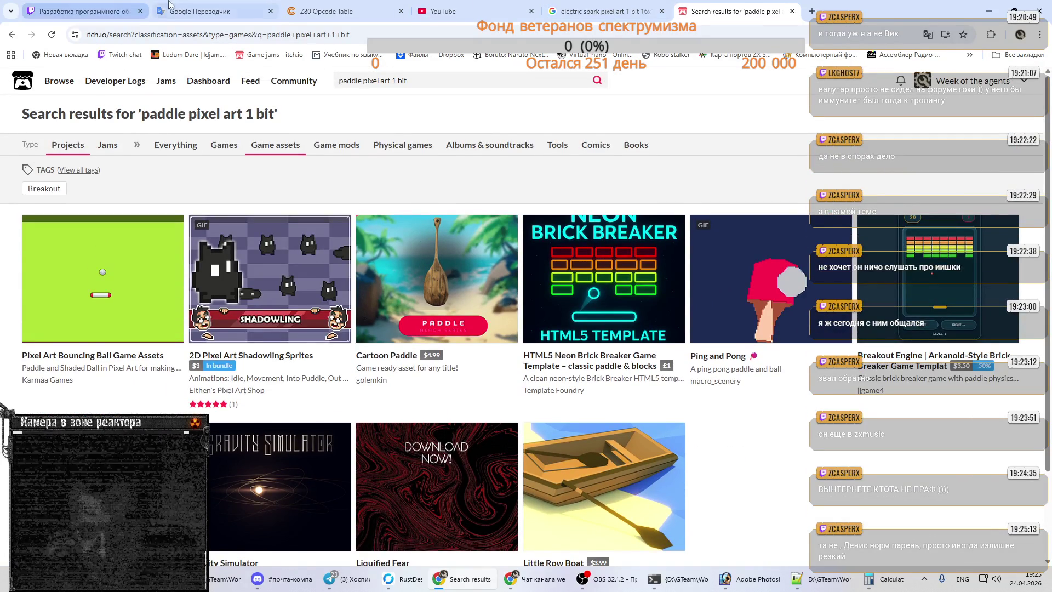
- In Google Translate, re-check 'лужа' as 'puddle', then clear the source box
left_click(181, 11)
key("alt+shift")
type("лужа")
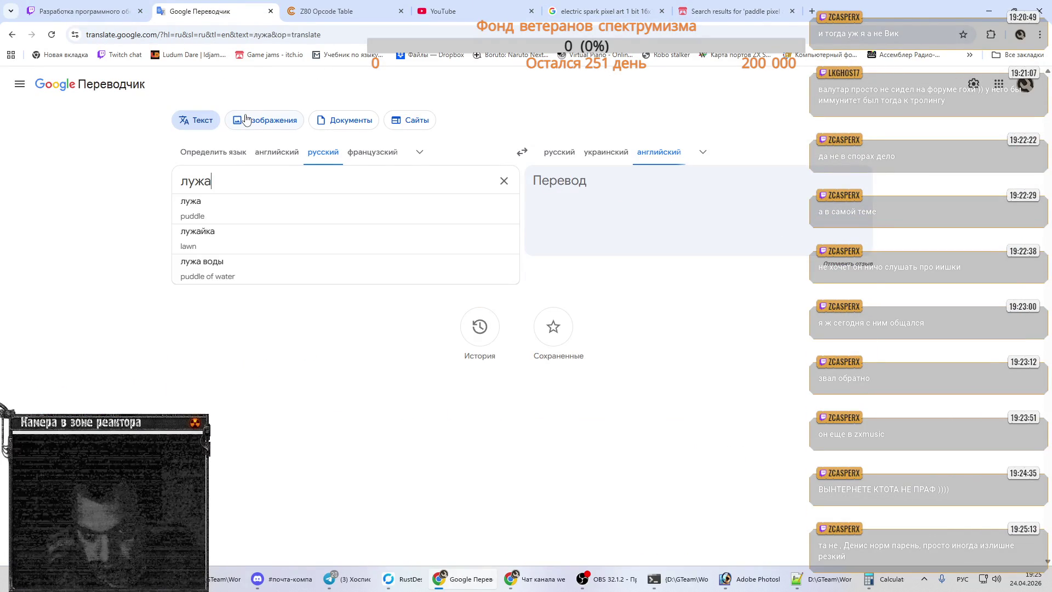
key("ctrl+a")
key("BackSpace")
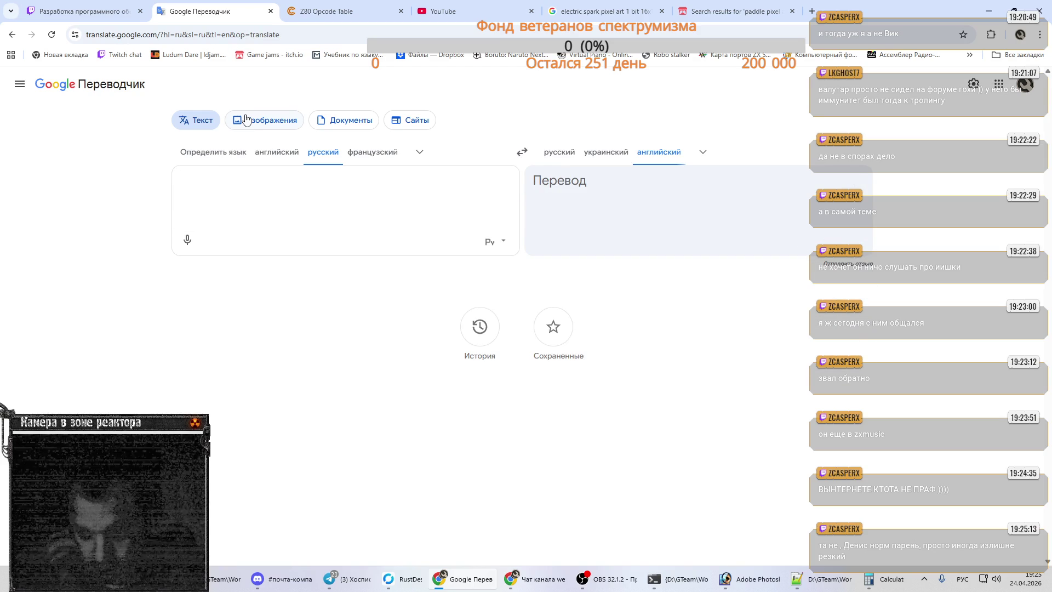
key("alt+shift")
- On itch.io, correct 'paddle' to 'puddle' and rerun the 'puddle pixel art 1 bit' search
left_click(713, 12)
left_click(366, 81)
key("Delete")
type("u")
key("Return")
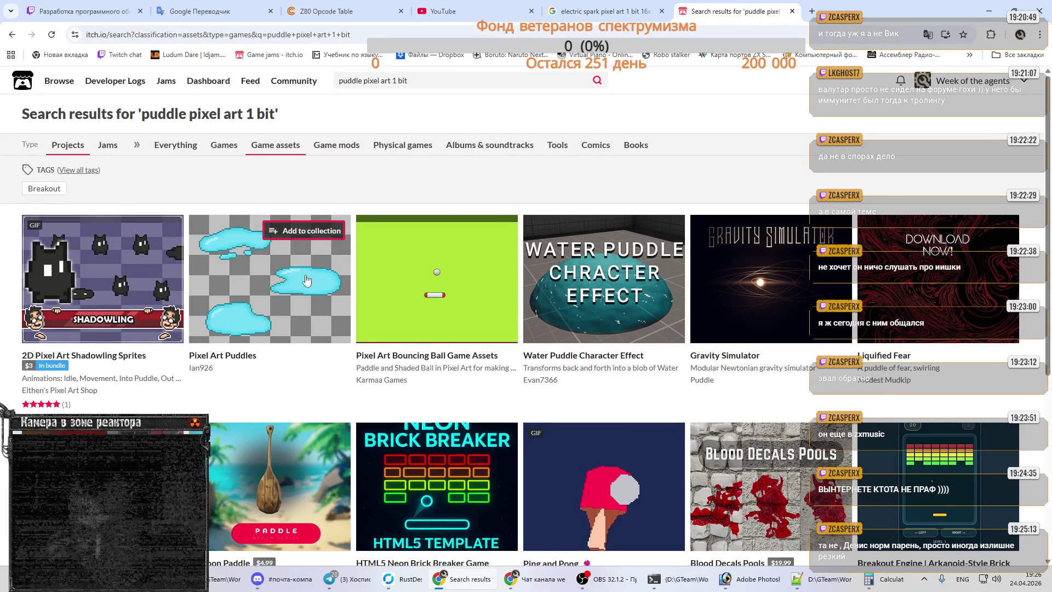
- Review the puddle results, select the whole search phrase, and switch to the Google Images tab
scroll(366, 206, "down", 4)
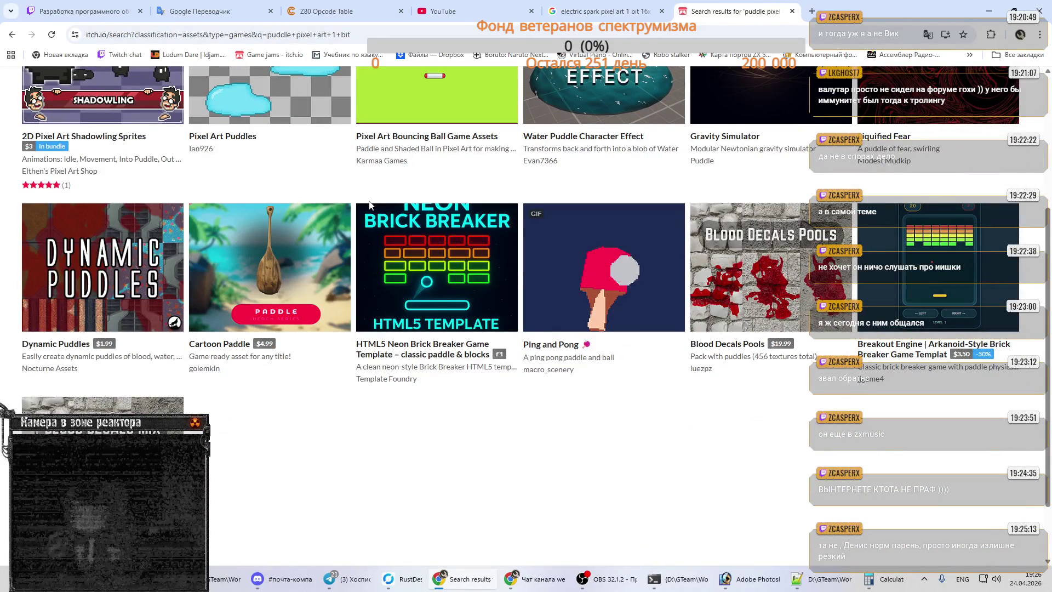
scroll(369, 204, "up", 4)
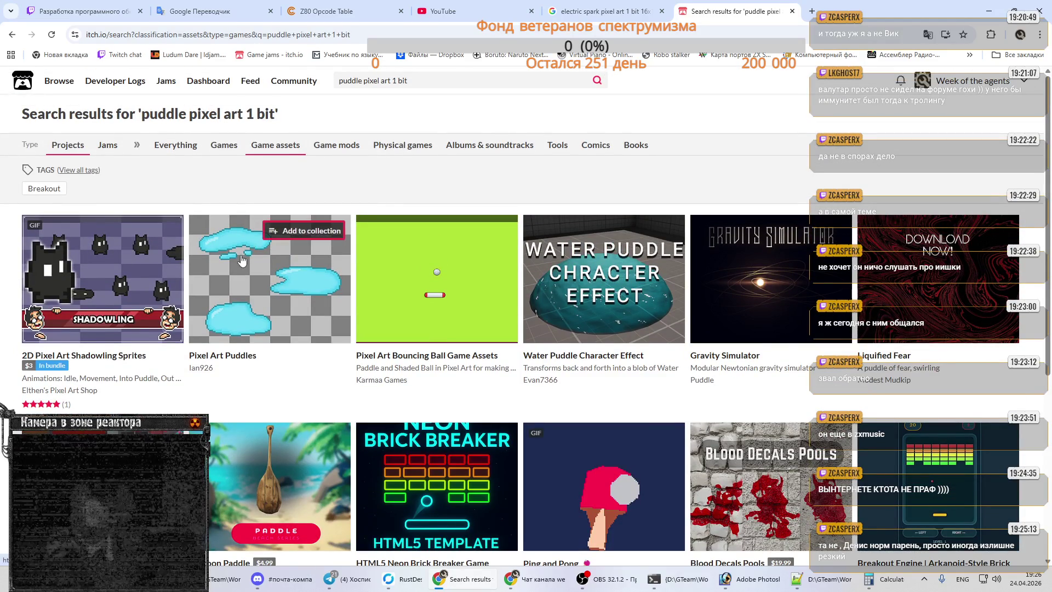
mouse_move(241, 261)
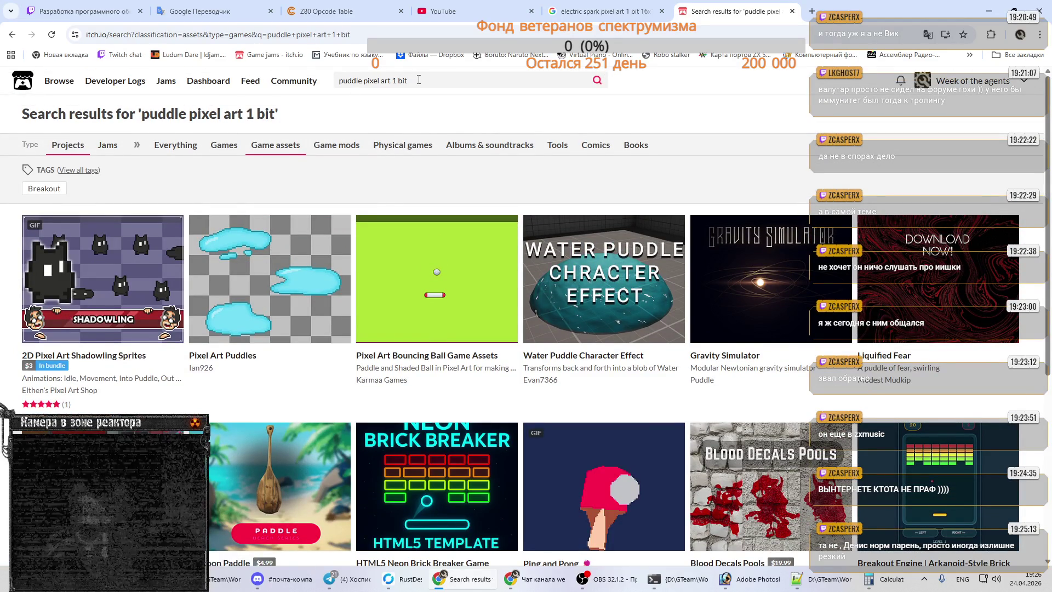
triple_click(373, 80)
key("ctrl+c")
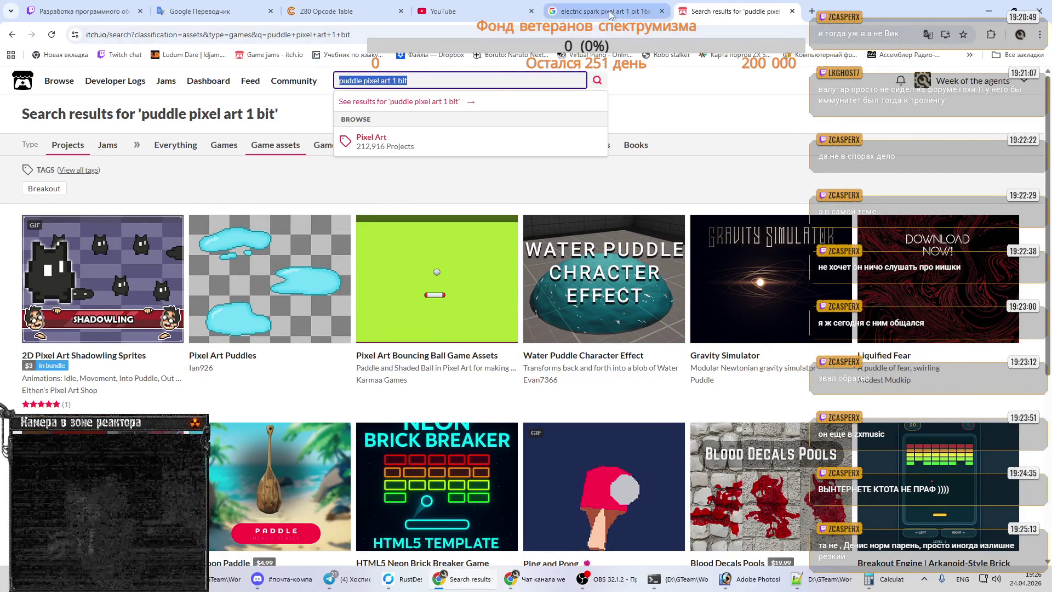
left_click(603, 11)
- Search Google Images for 'puddle pixel art 1 bit' and preview the brown dirt and x.com puddle images
key("ctrl+v")
key("Return")
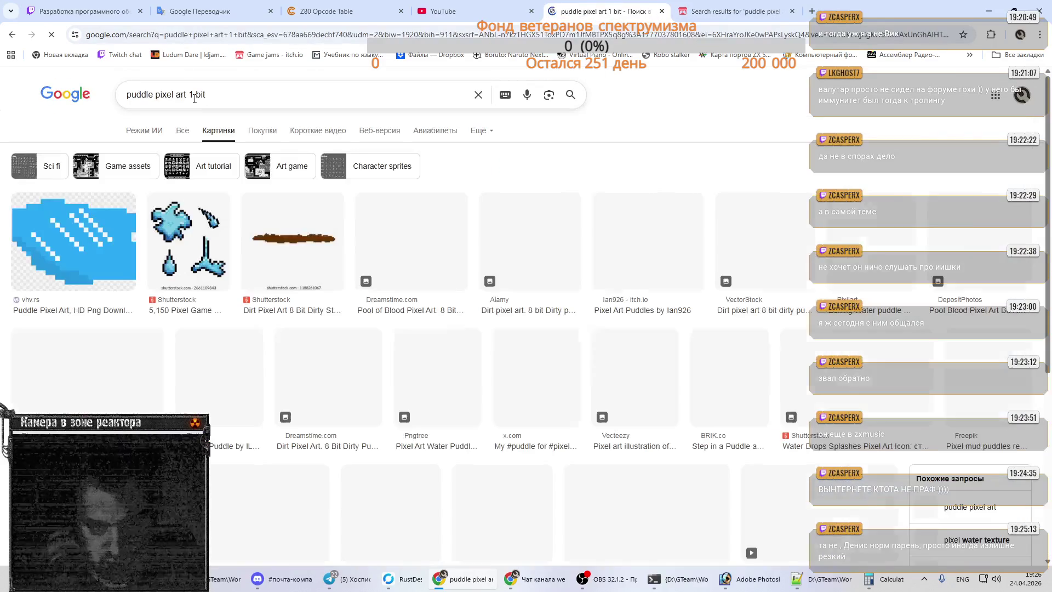
left_click(314, 261)
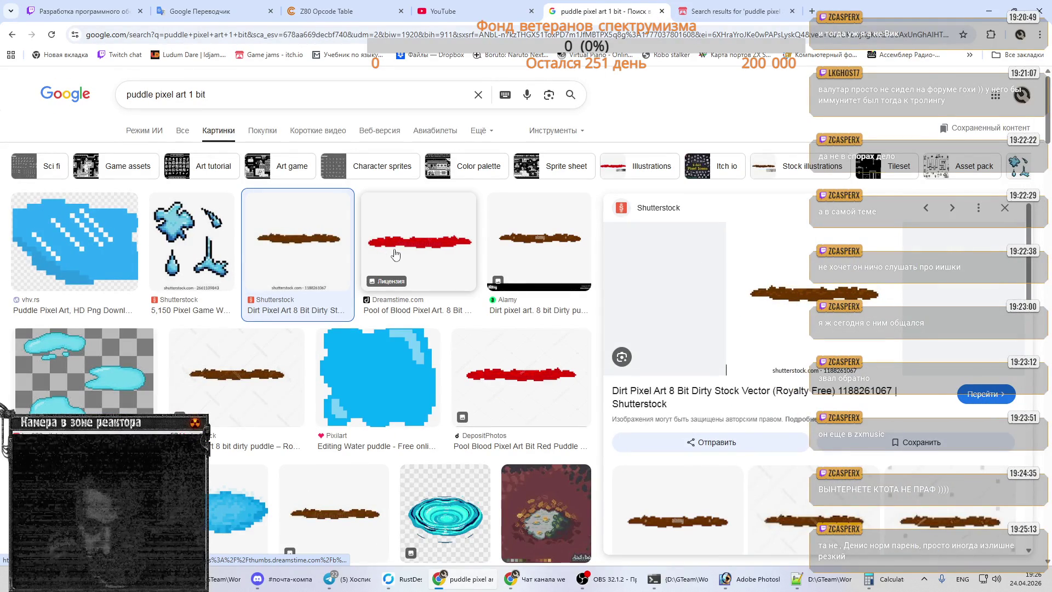
scroll(278, 233, "down", 3)
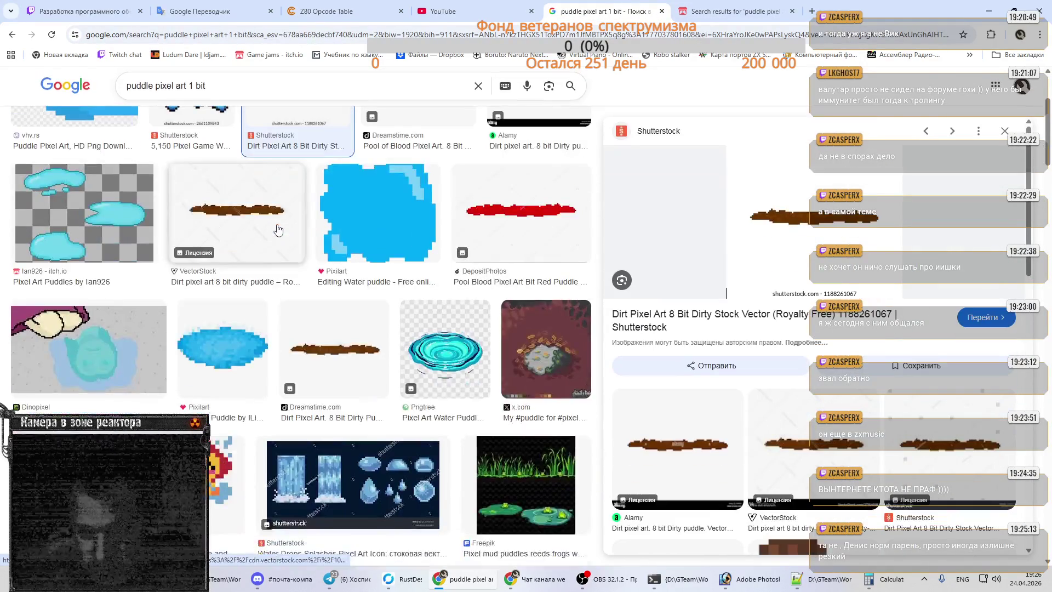
scroll(286, 228, "down", 2)
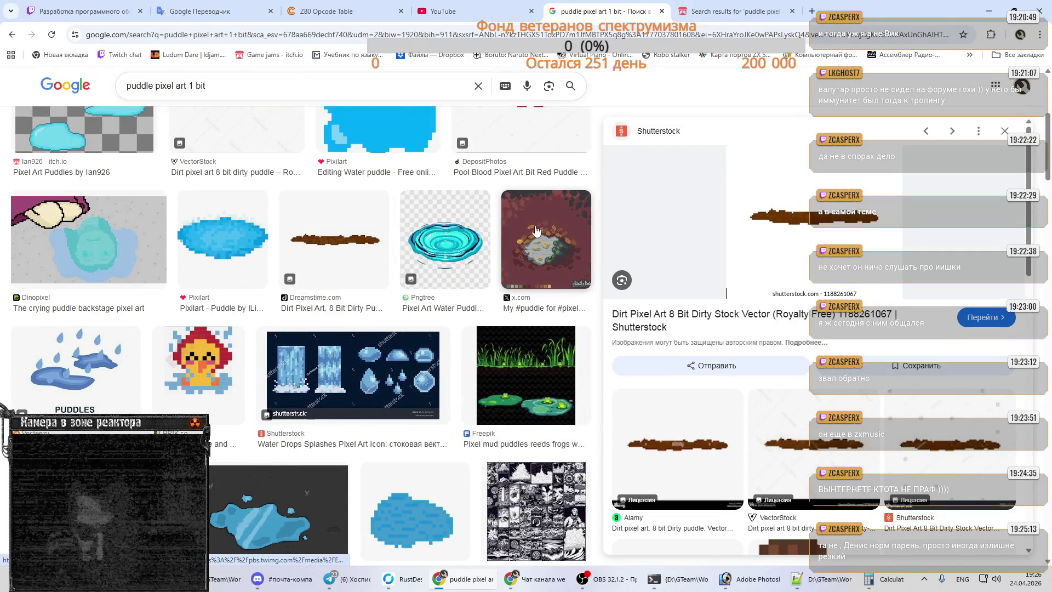
left_click(539, 235)
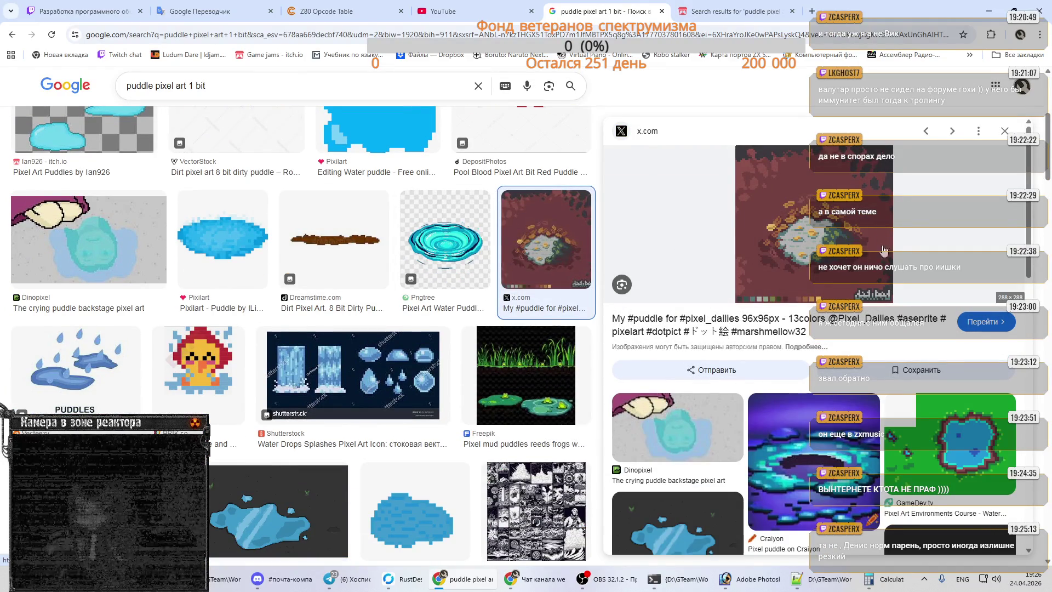
- Preview the Vecteezy PUDDLES and Freepik 'Fresh clear lake pixel art' references, then return to Photoshop
scroll(774, 237, "down", 5)
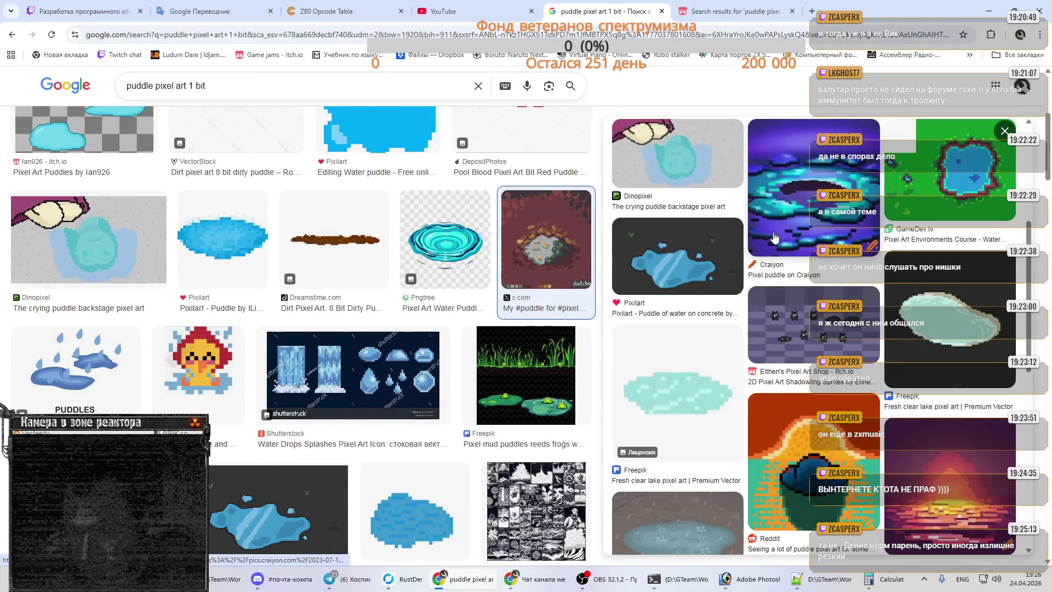
scroll(278, 247, "down", 3)
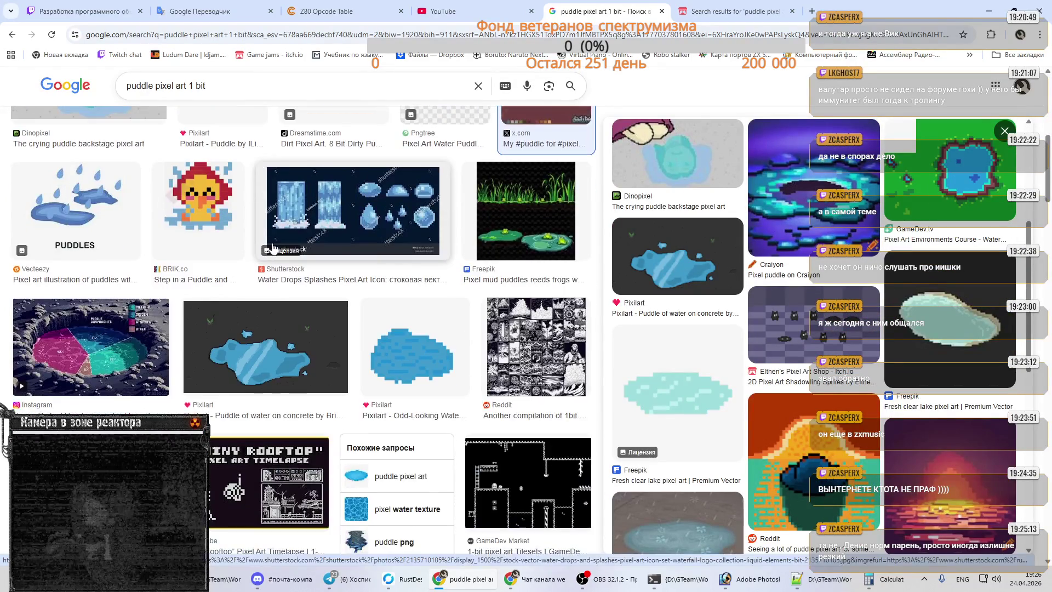
left_click(63, 197)
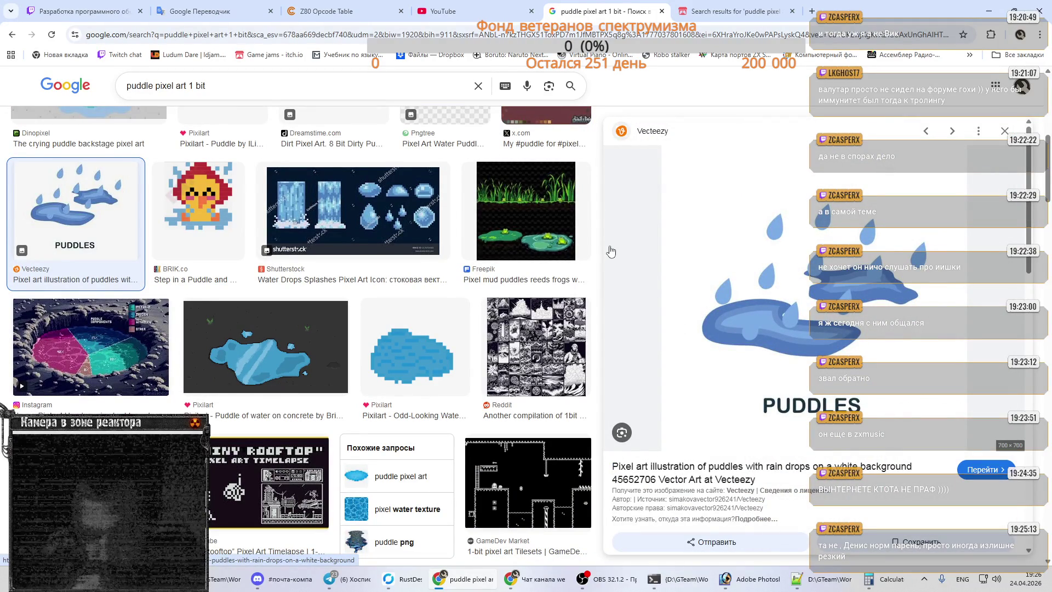
scroll(346, 295, "down", 3)
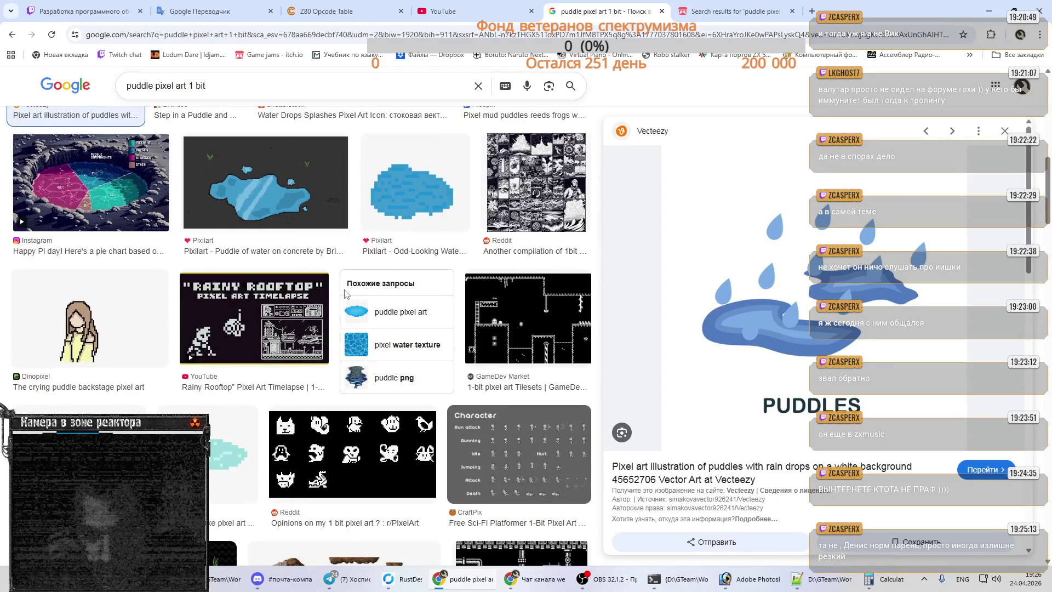
scroll(348, 295, "down", 5)
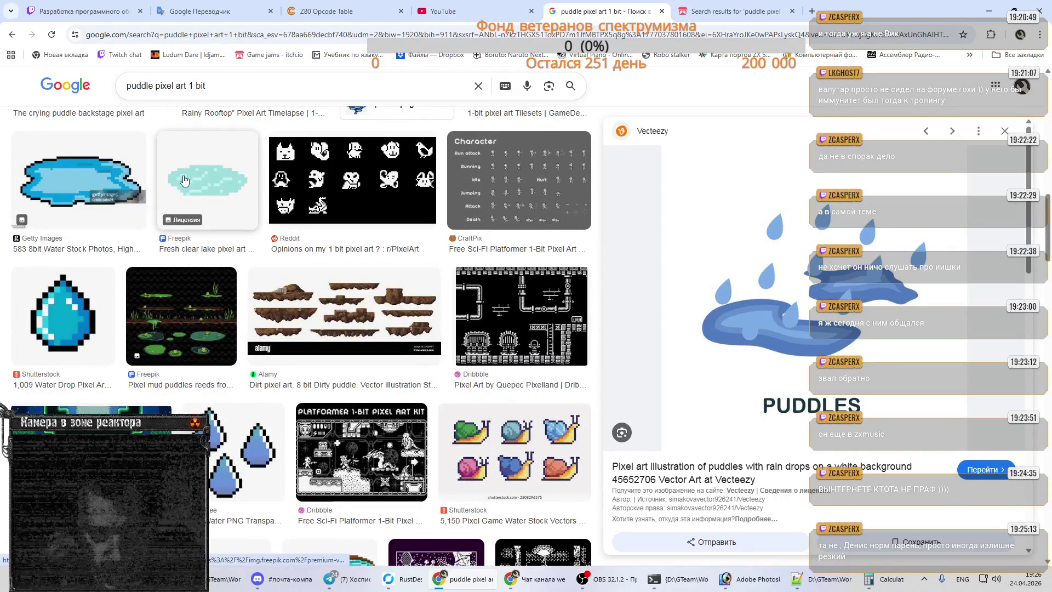
left_click(184, 181)
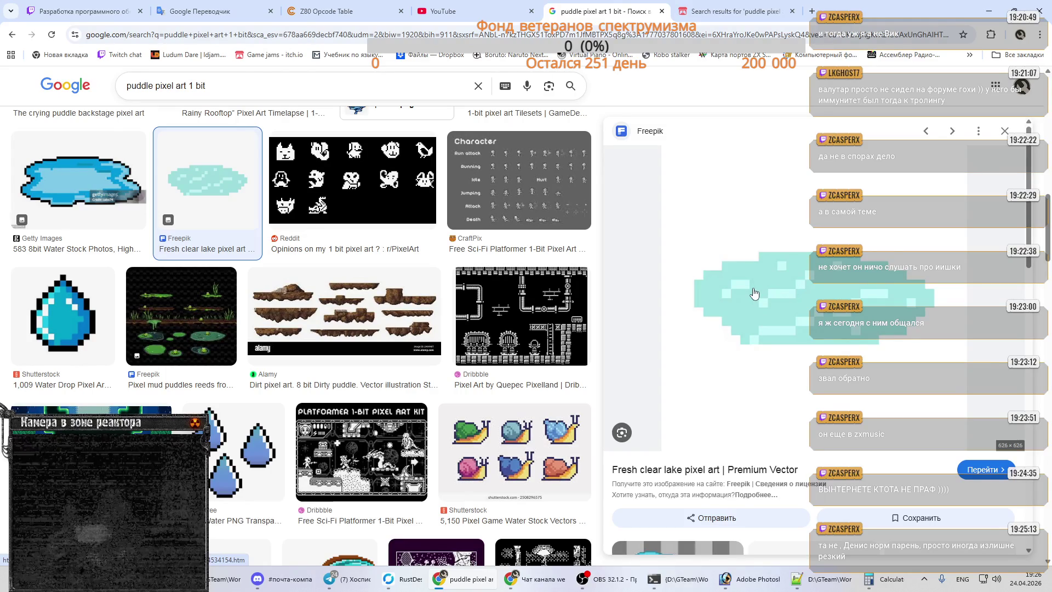
key("alt+Tab")
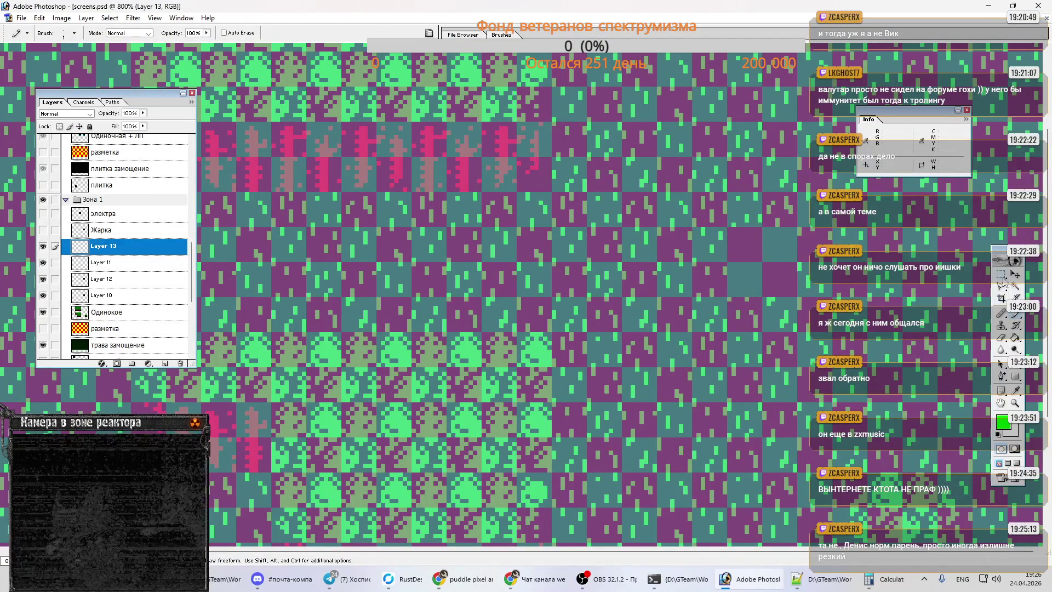
- Make a 14×6 elliptical selection in the empty tile, fill it green, deselect and nudge it one pixel left
left_click(1000, 274)
left_click(994, 287)
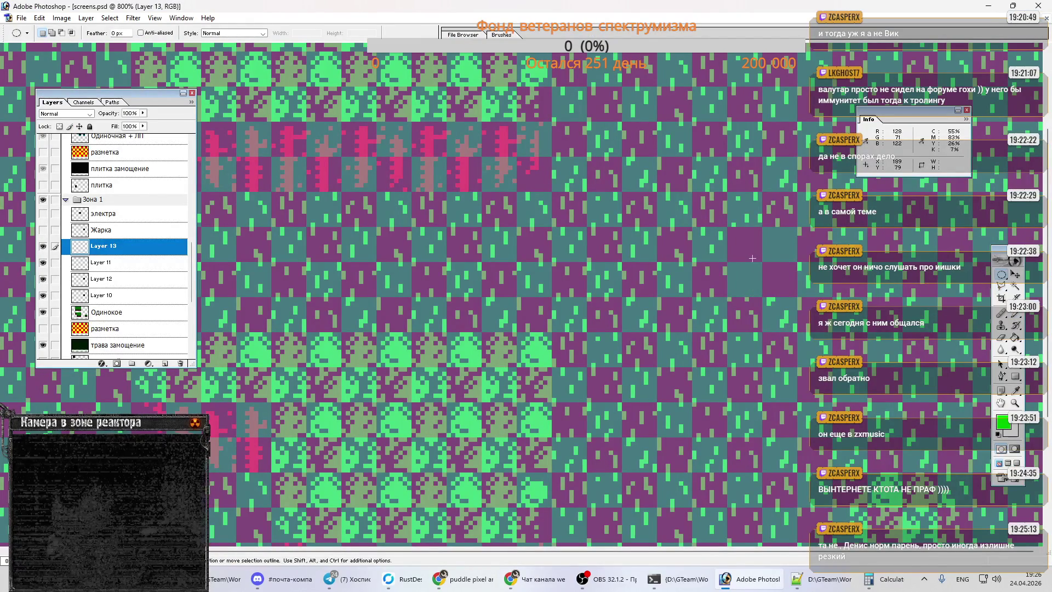
left_click_drag(735, 265, 795, 285)
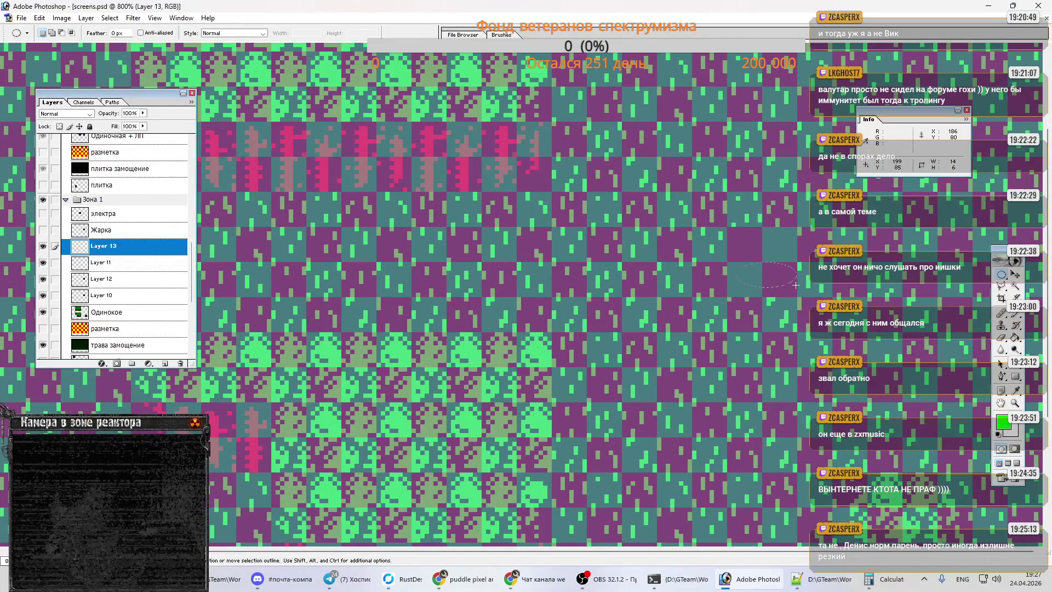
key("g")
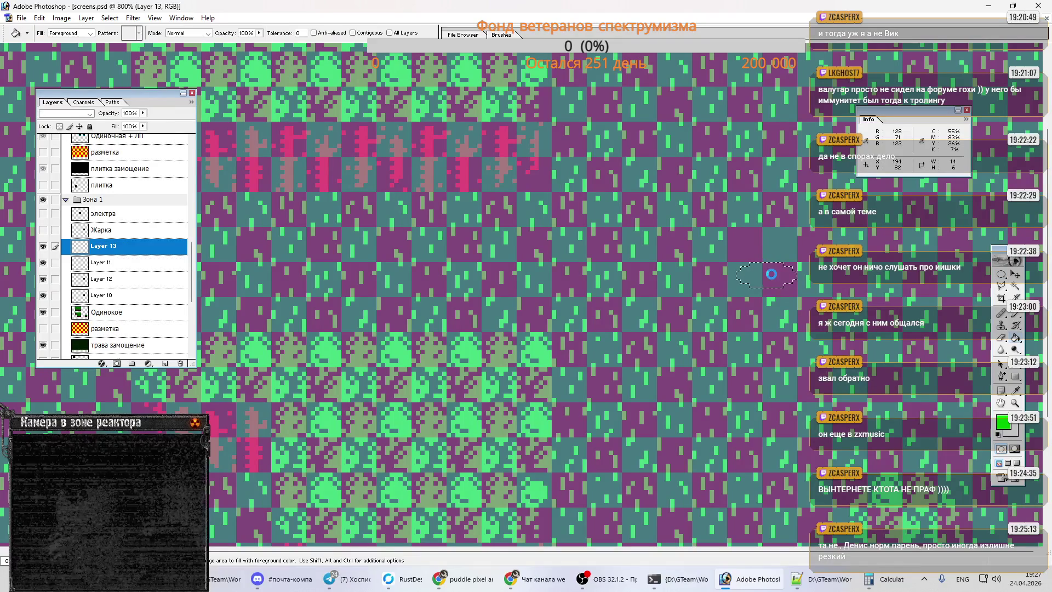
left_click(770, 274)
key("ctrl+d")
key("Left")
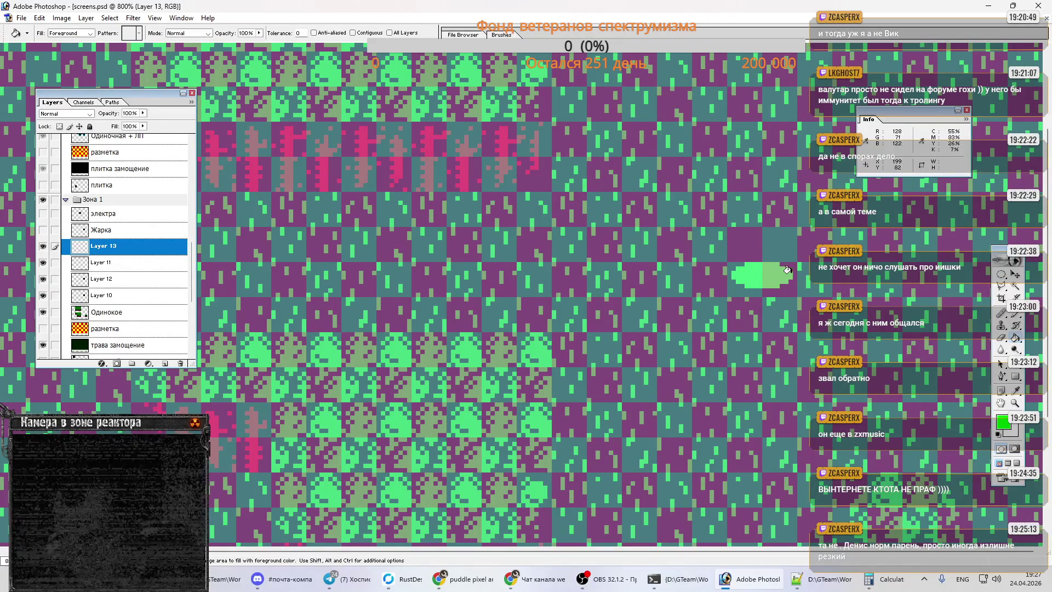
- Touch up the green oval's pixels with the Eraser and Pencil
key("e")
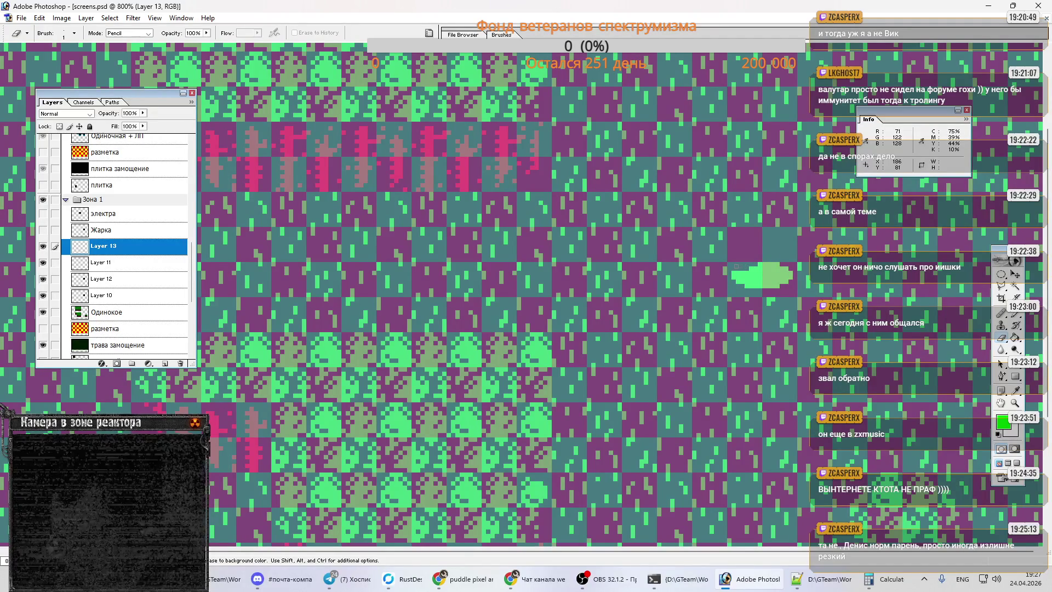
key("b")
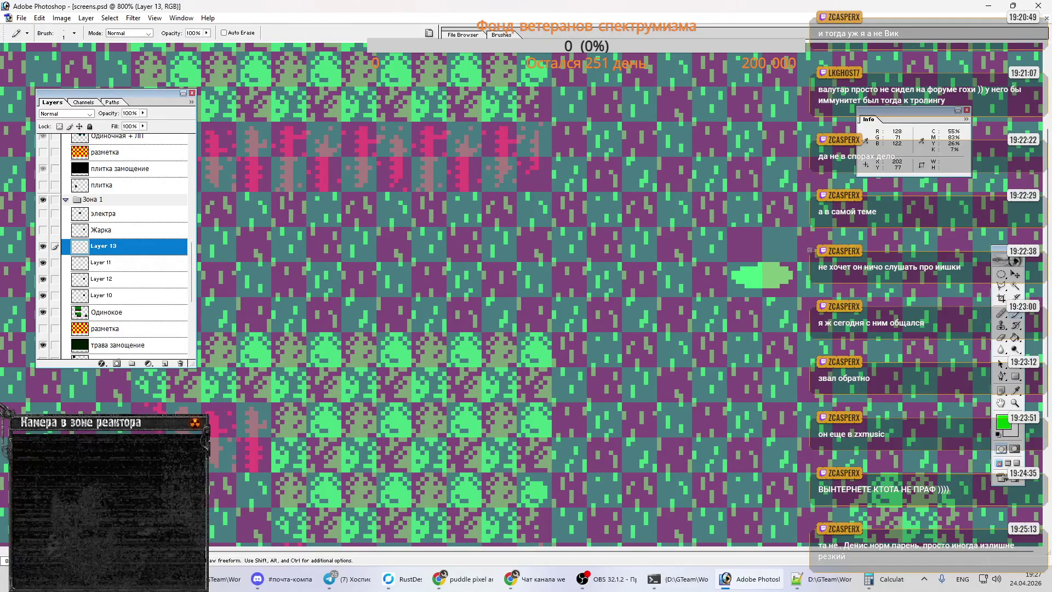
key("e")
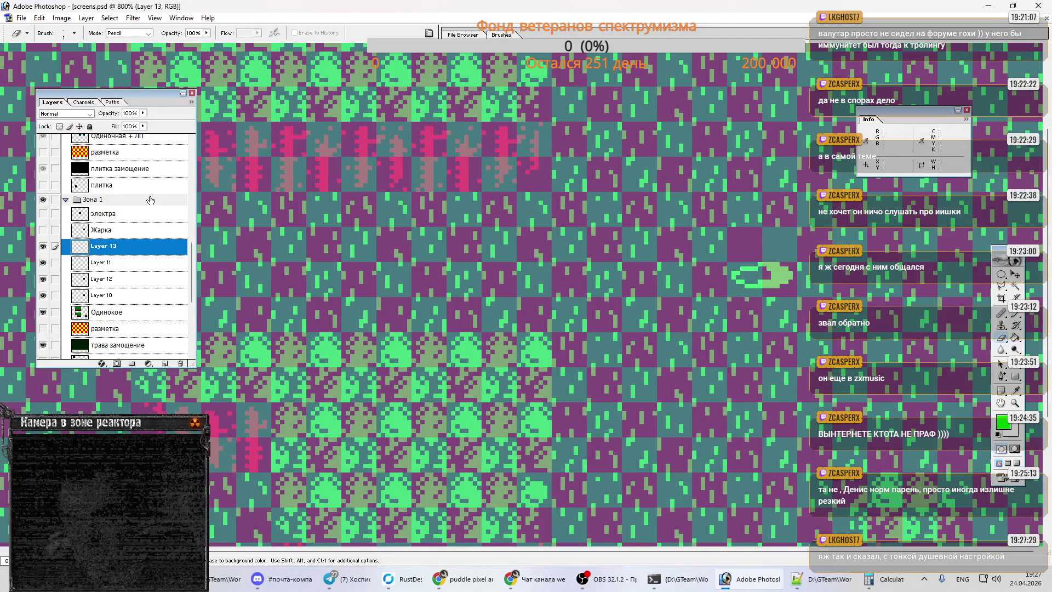
scroll(150, 203, "up", 5)
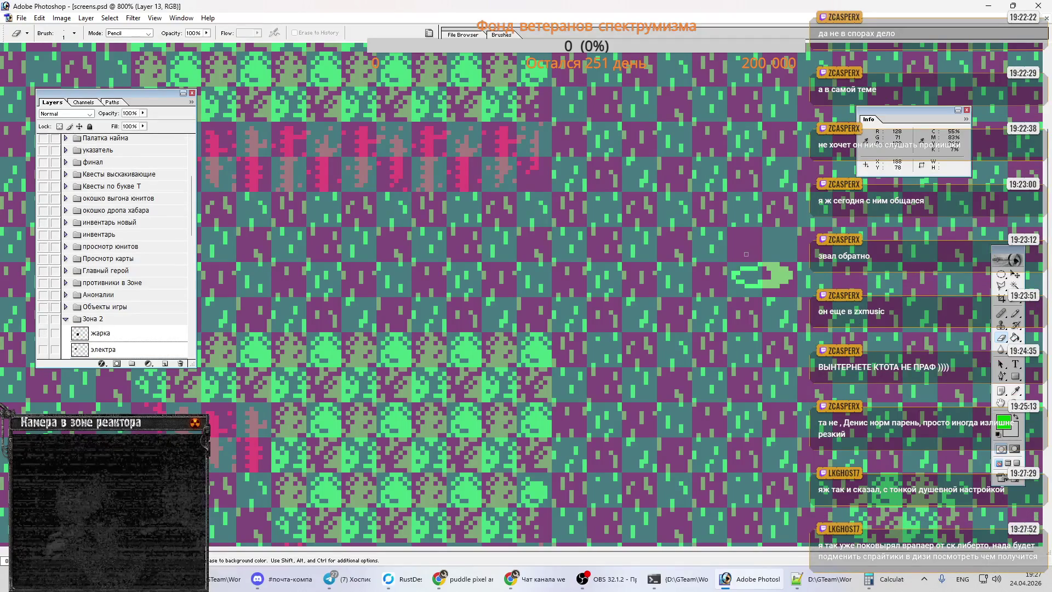
- Refine the puddle's pixels with Pencil and Eraser, then hide the grid 50 overlay layer
key("b")
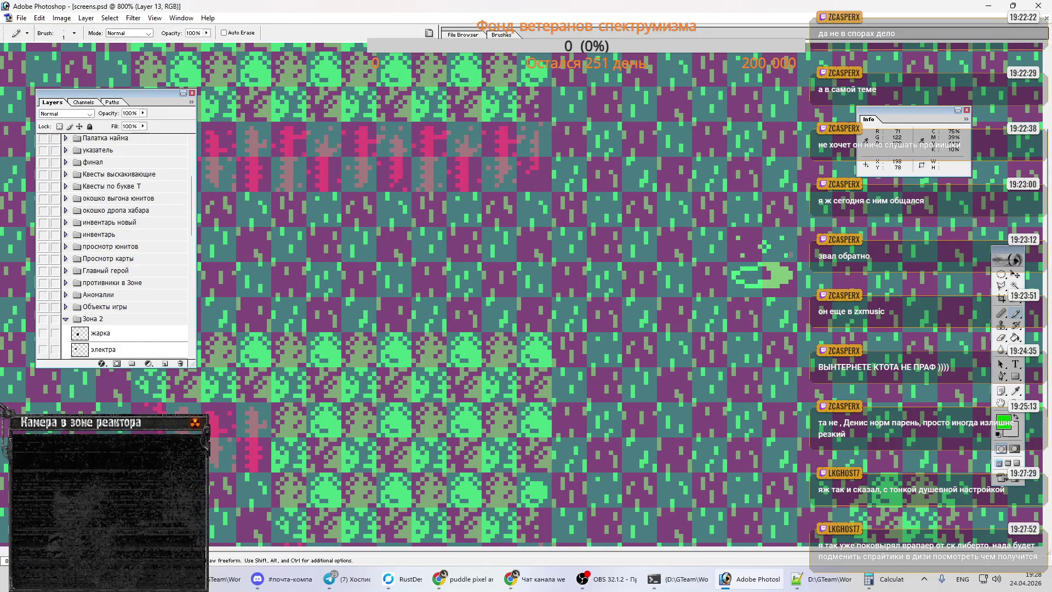
key("e")
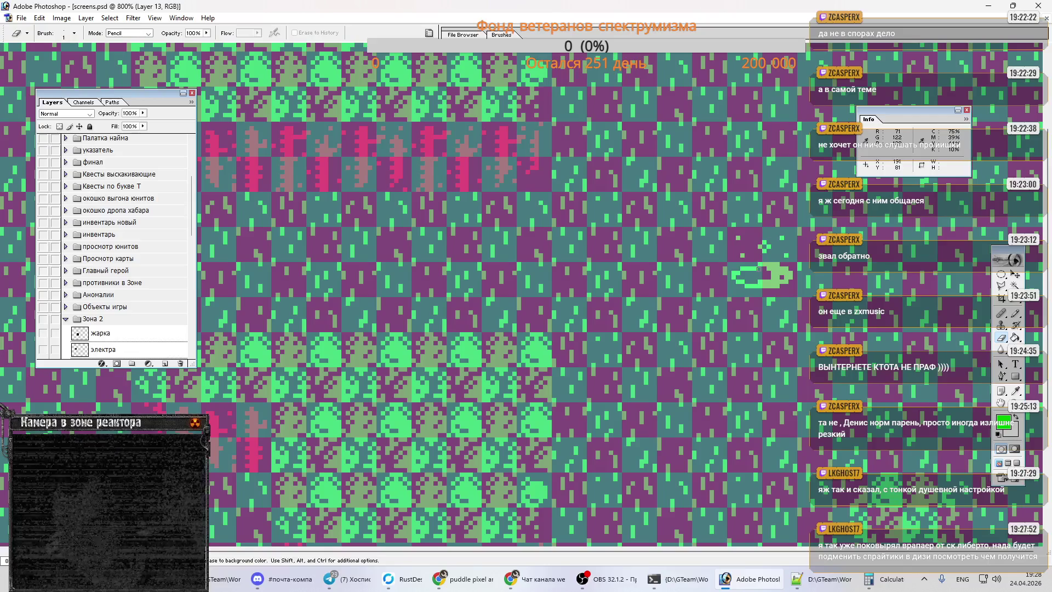
key("b")
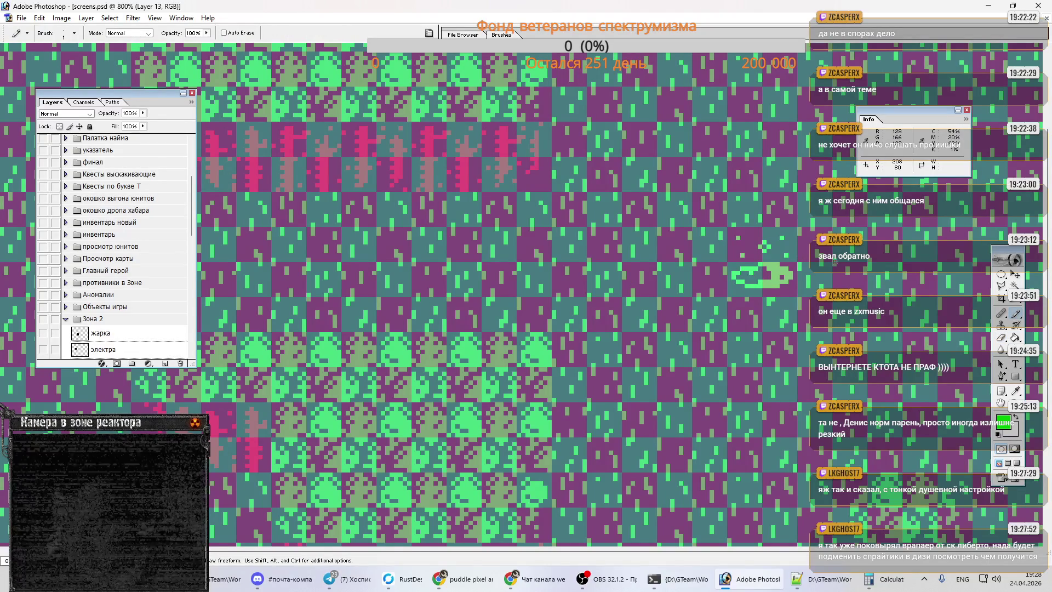
scroll(94, 175, "up", 5)
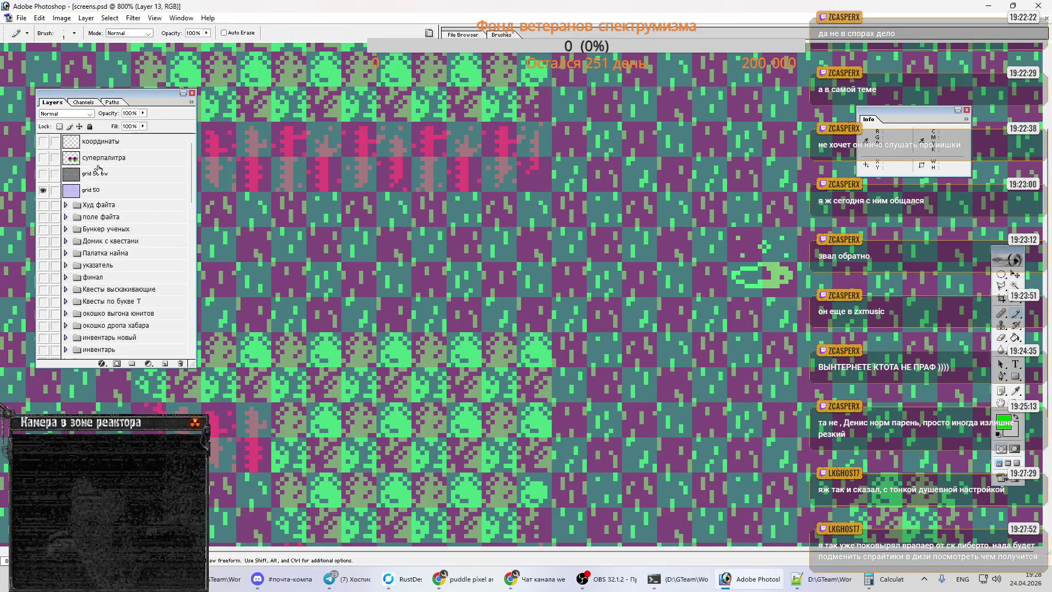
left_click(47, 190)
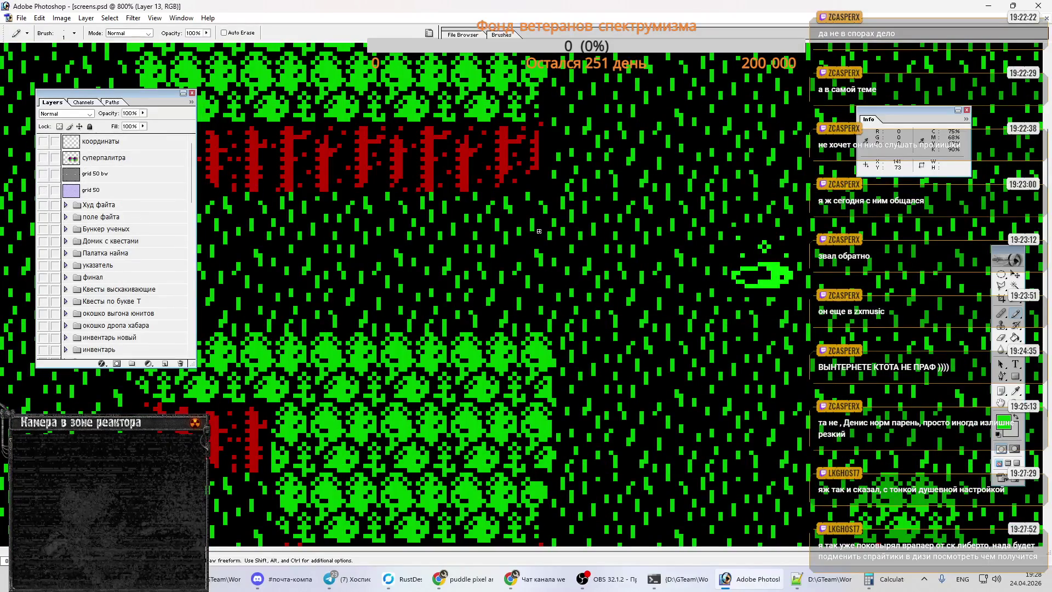
- Check the puddle's pixels with Eraser and Pencil, then zoom out to see the whole game screen
key("e")
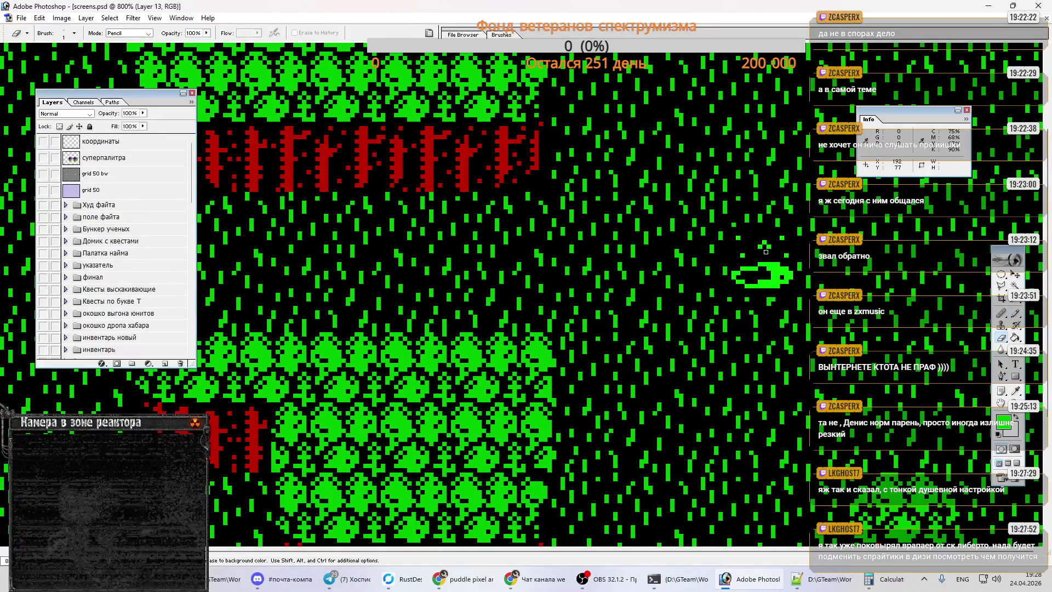
key("b")
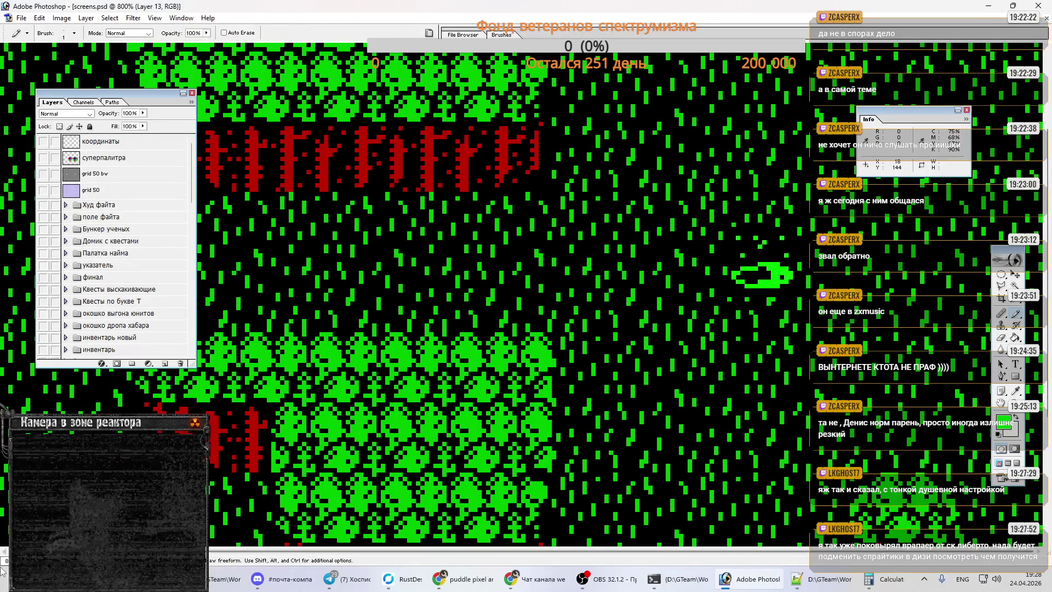
key("ctrl+minus")
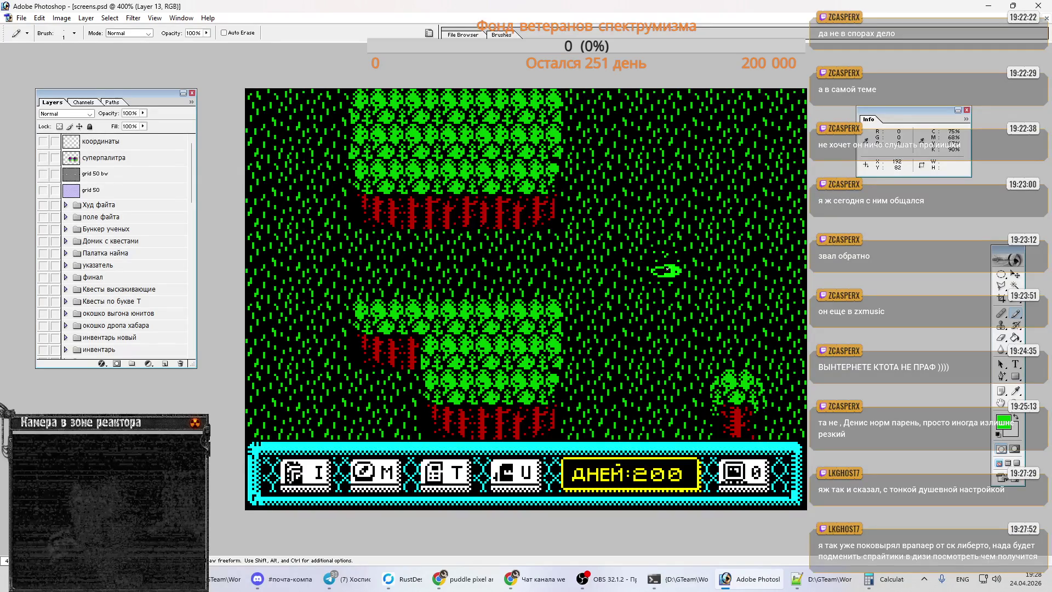
key("e")
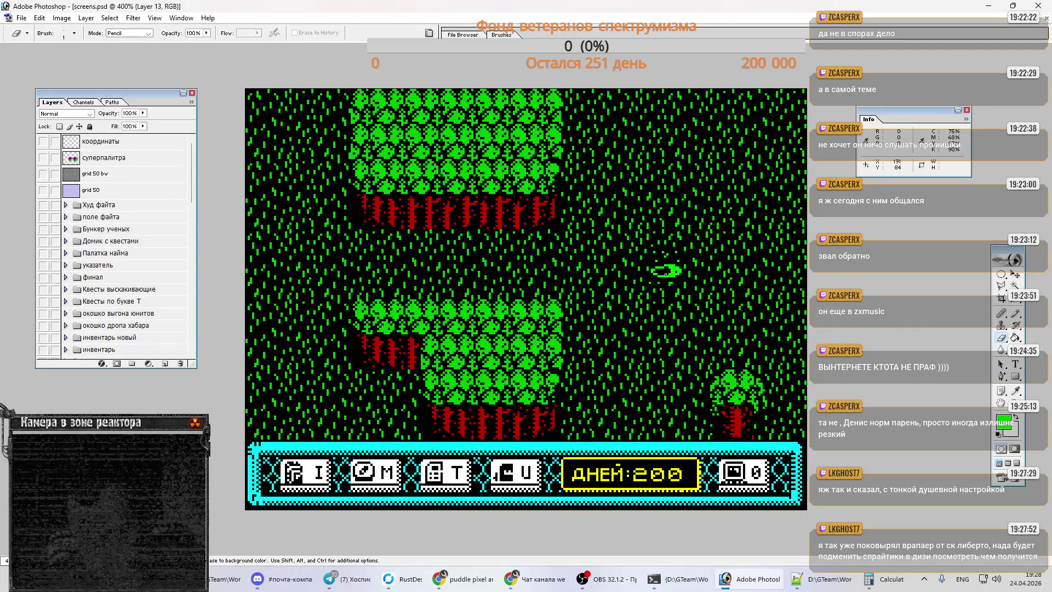
key("b")
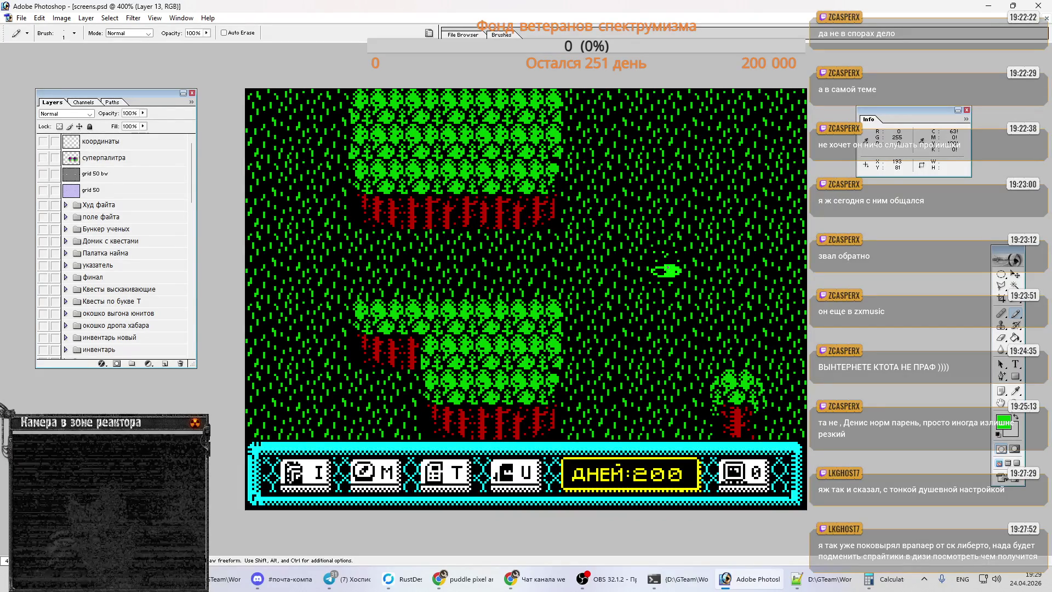
left_click(668, 270, "ctrl")
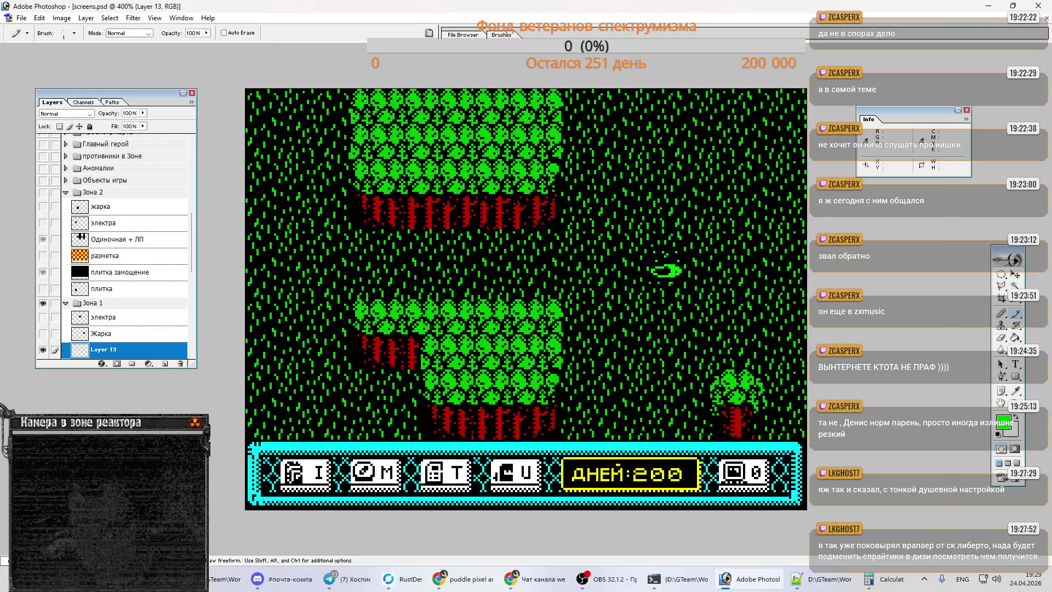
key("ctrl+plus")
key("ctrl+plus")
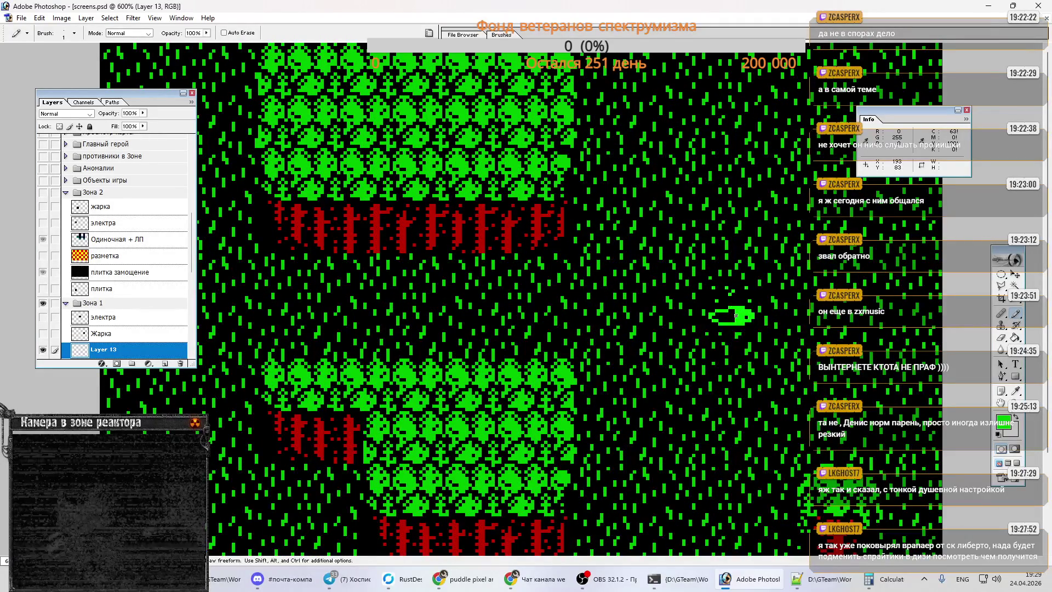
- Add green pixels to the puddle sprite and refine it with the Pencil, Eraser and Move tools
left_click(733, 312)
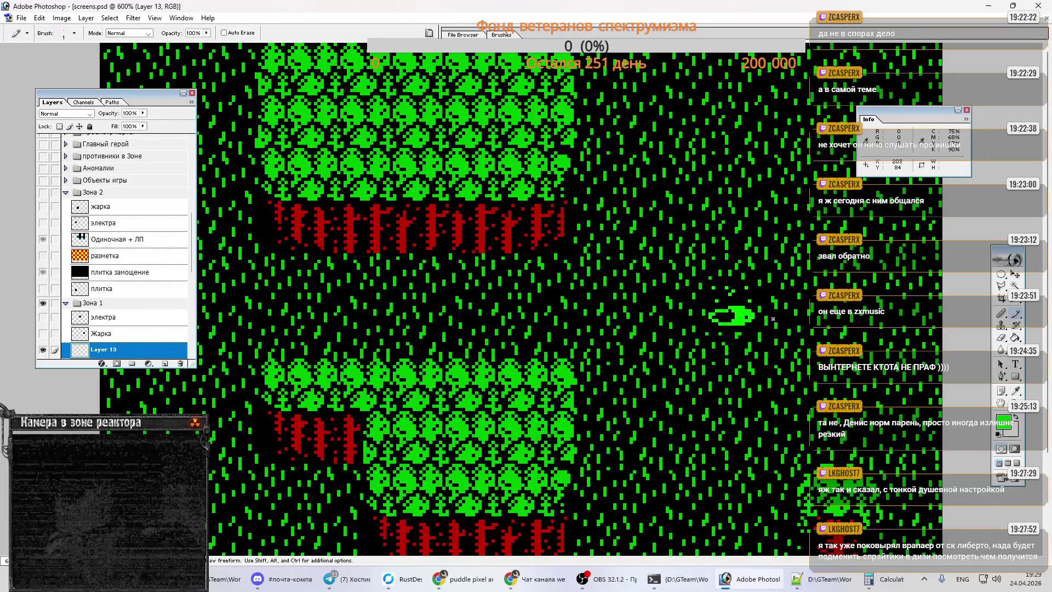
left_click(730, 311)
key("e")
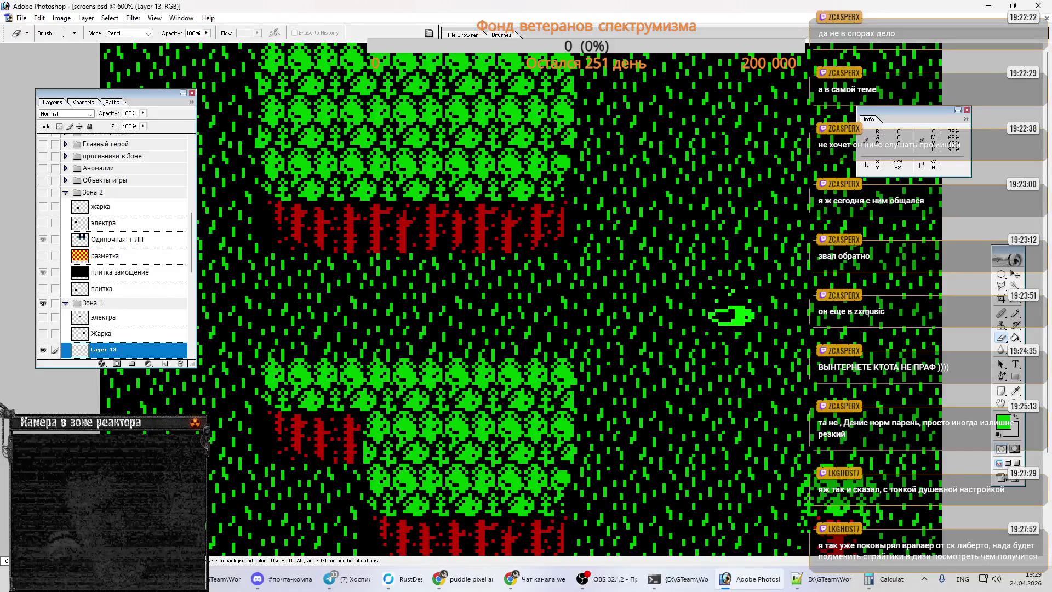
key("b")
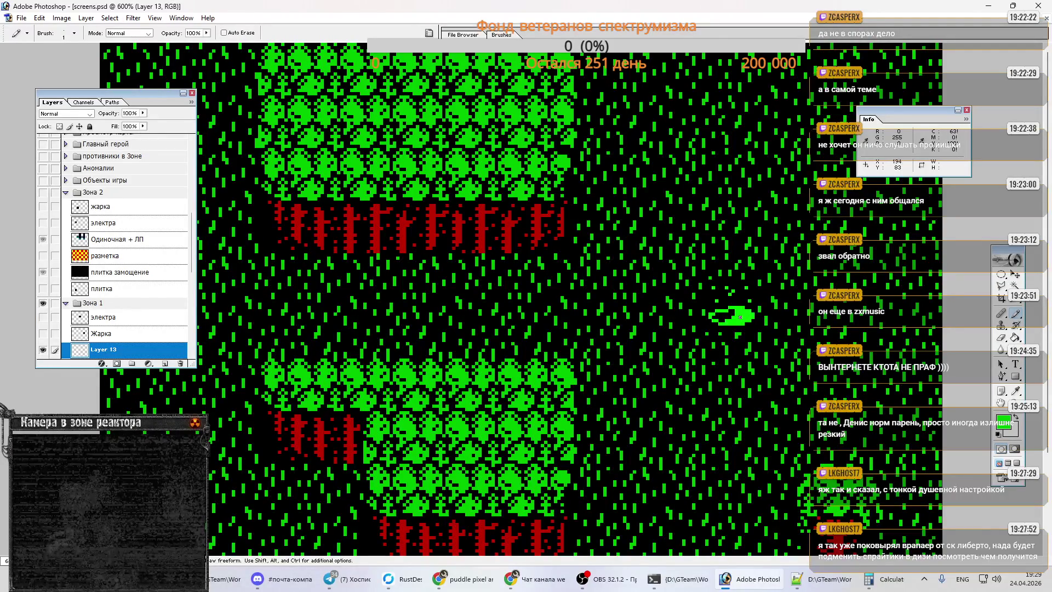
key("v")
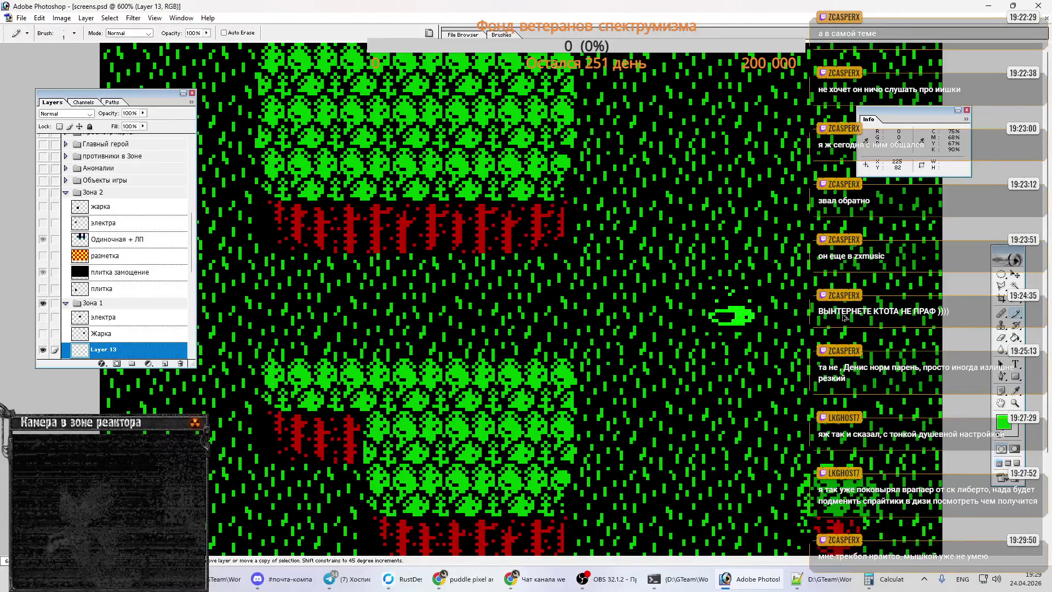
key("shift")
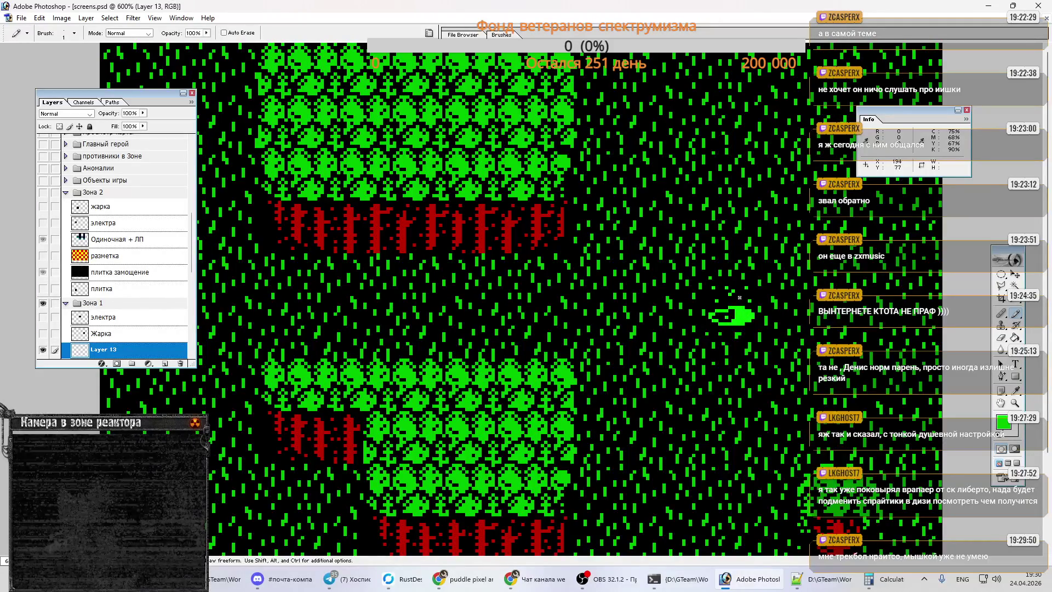
key("e")
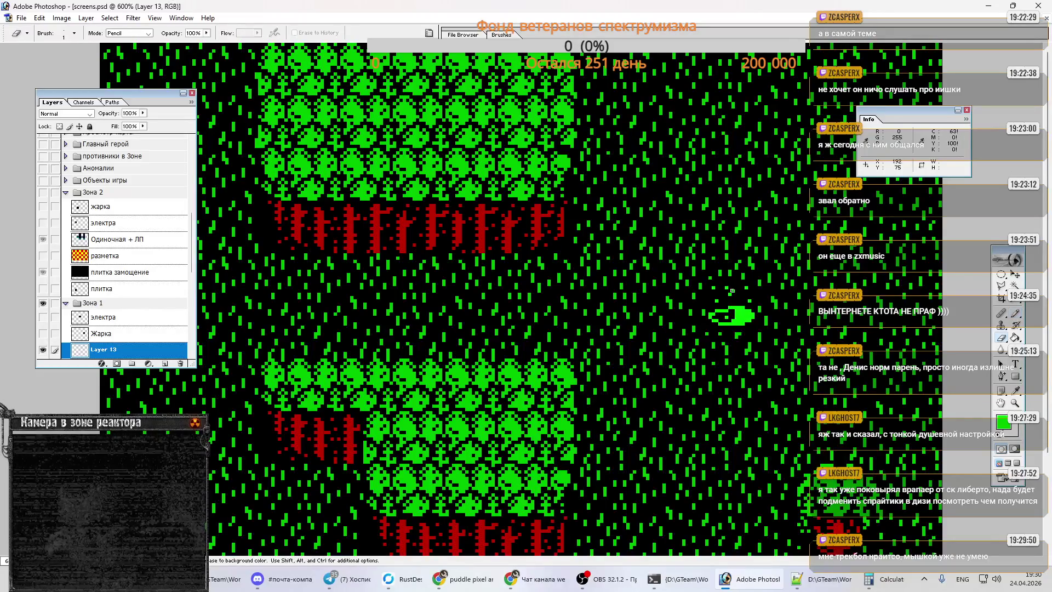
key("b")
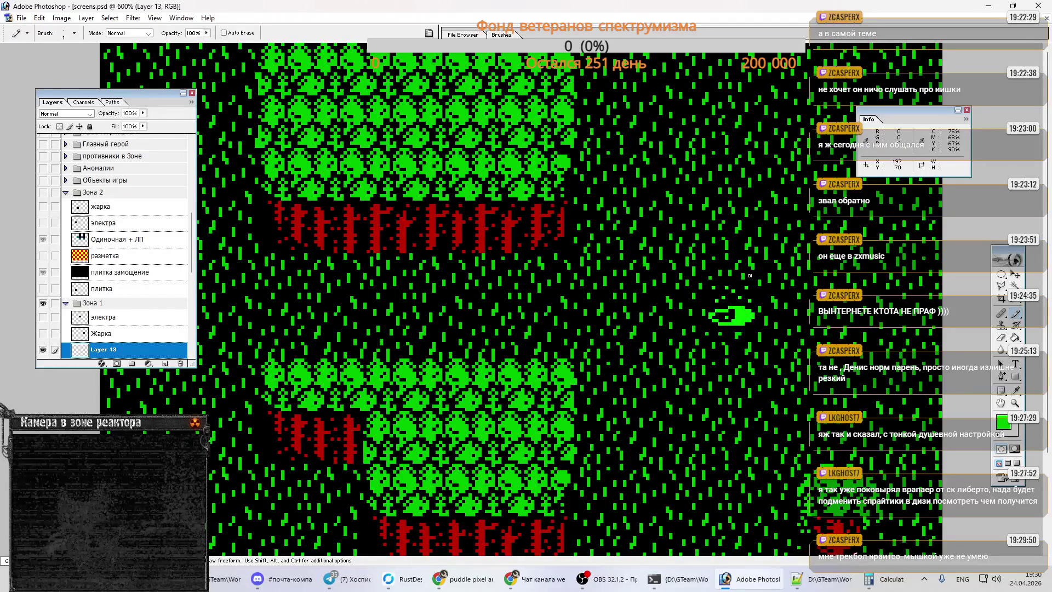
scroll(137, 307, "down", 2)
- Zoom out and load Layer 11's puddle sprite as a selection, then make Layer 13 active
left_click(122, 300)
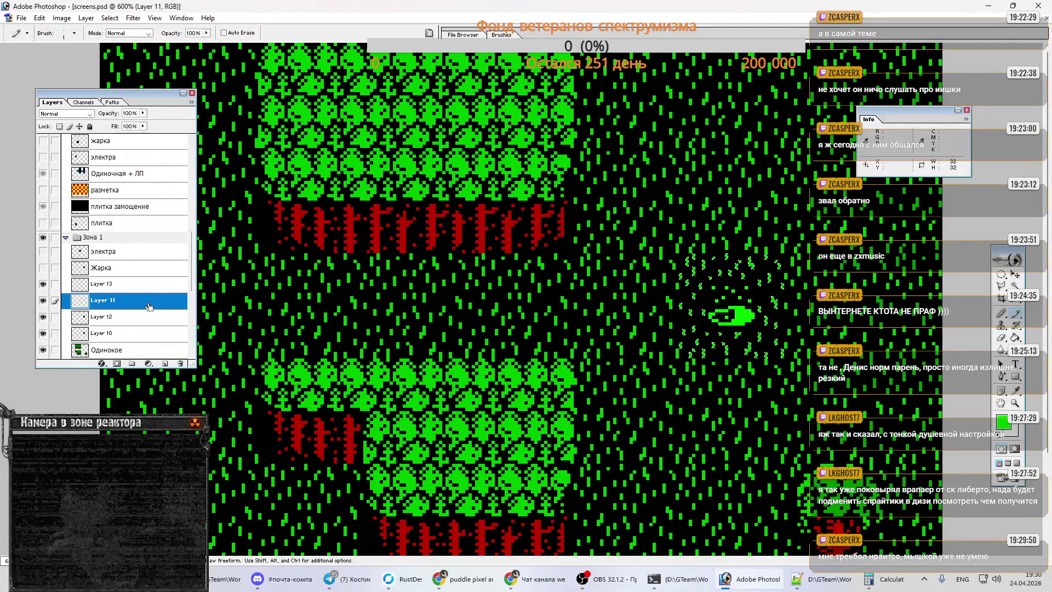
key("e")
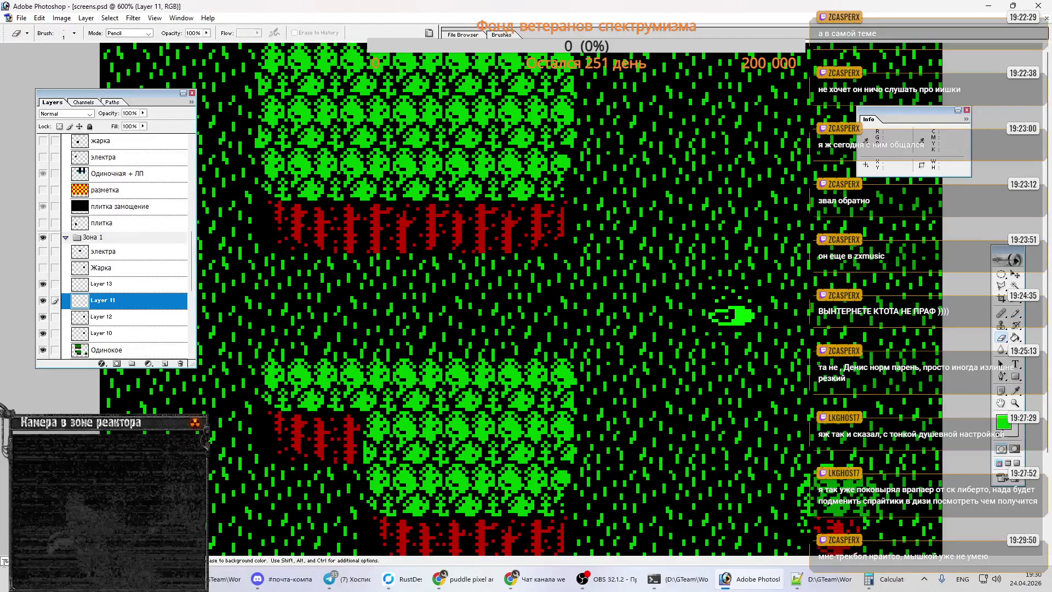
key("ctrl+minus")
key("ctrl+minus")
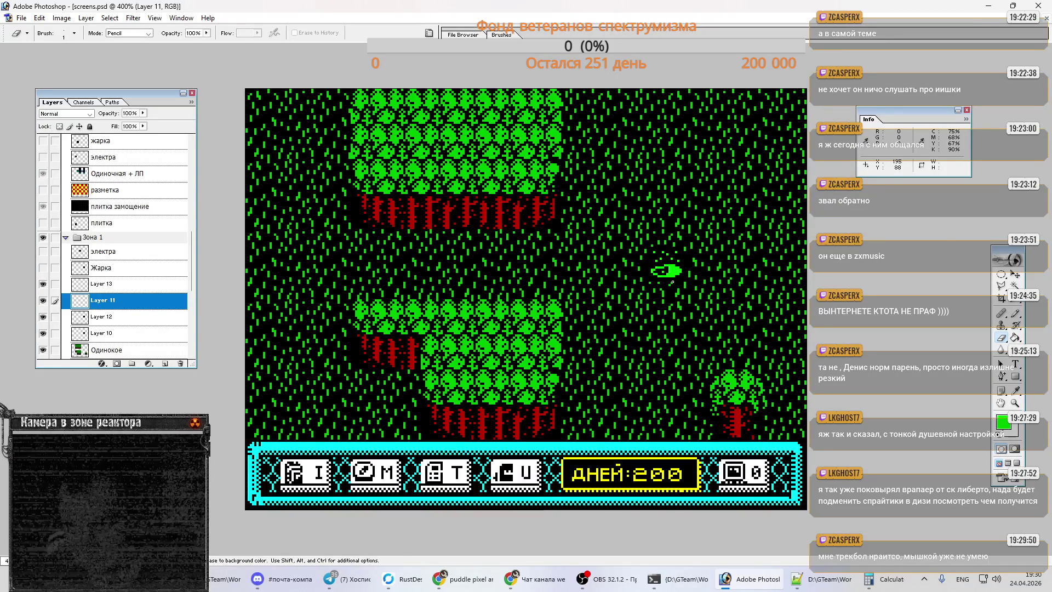
key("ctrl")
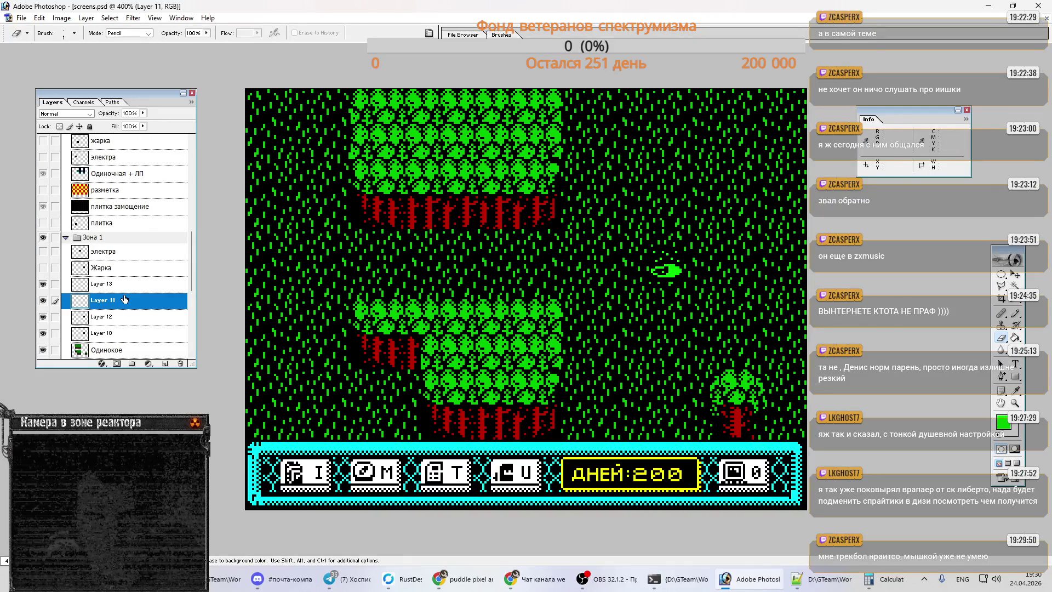
left_click(118, 334, "ctrl")
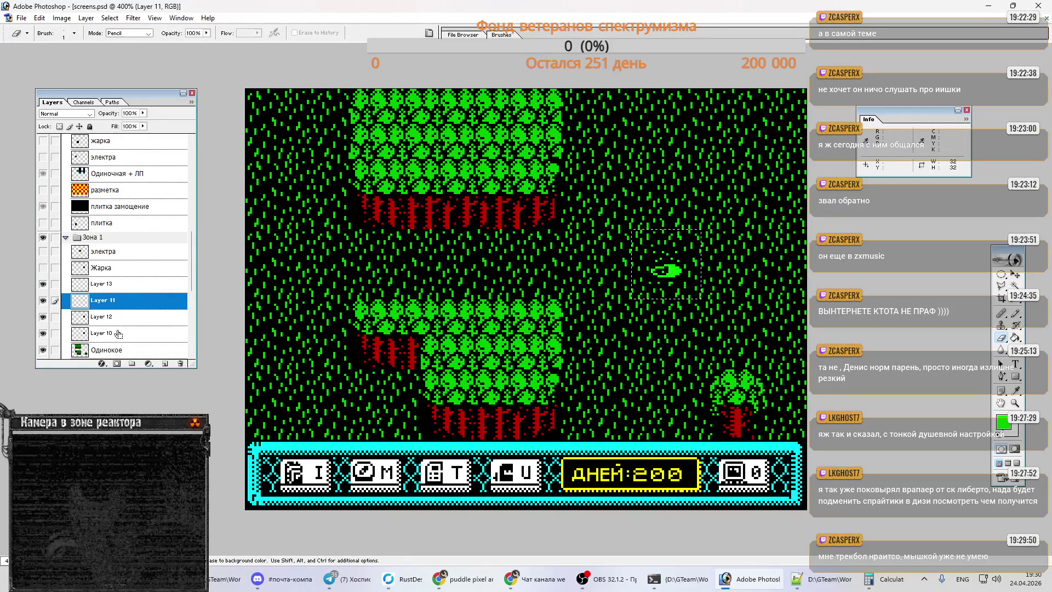
left_click(120, 292)
- Show the checker grid, copy the puddle tile, and place copies to its left and above
scroll(56, 299, "down", 3)
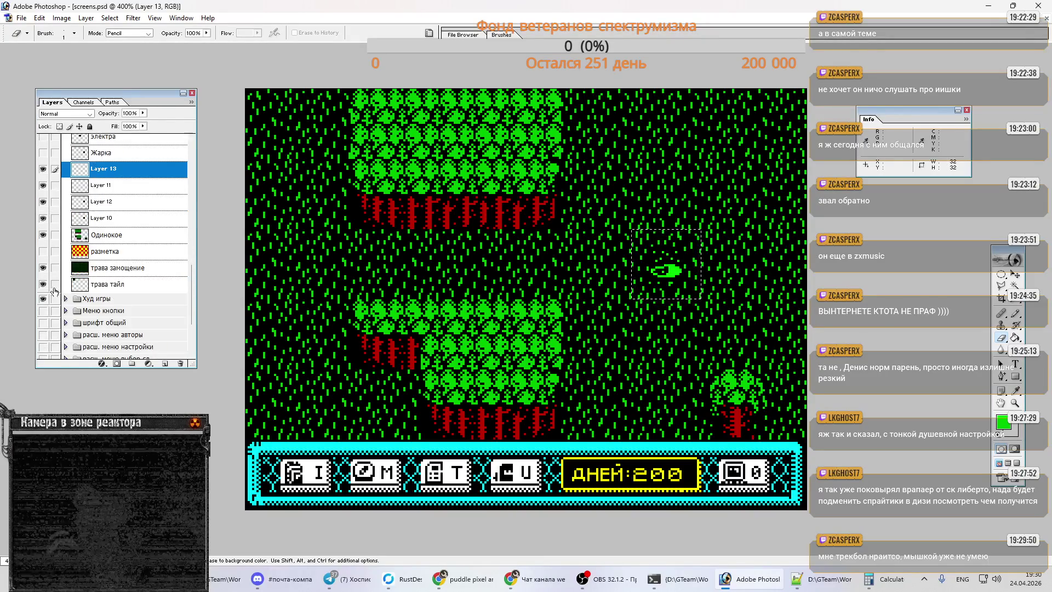
left_click(42, 251)
key("ctrl+d")
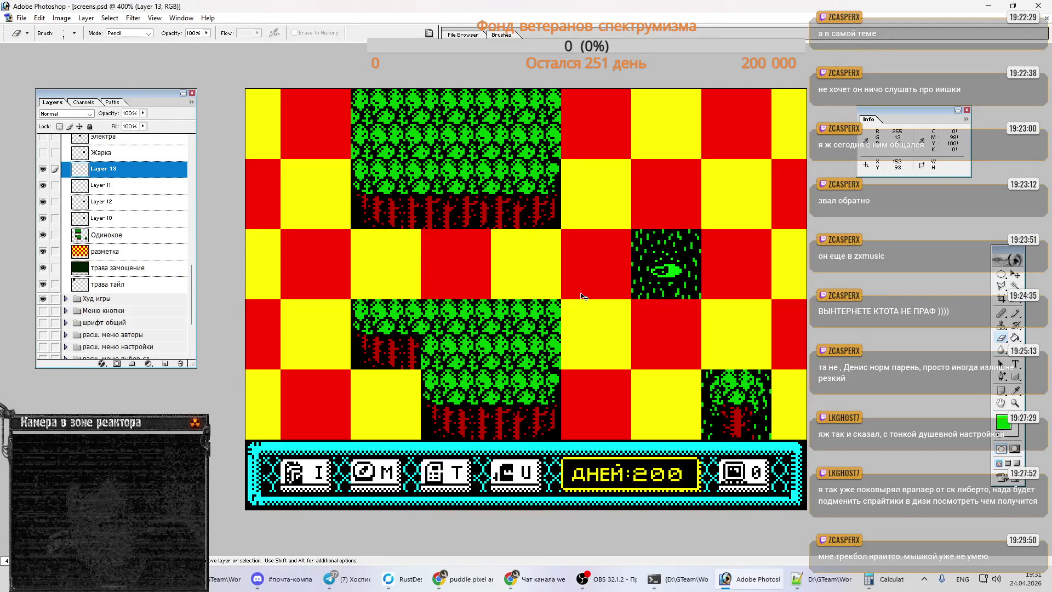
key("ctrl+v")
left_click_drag(503, 312, 573, 276)
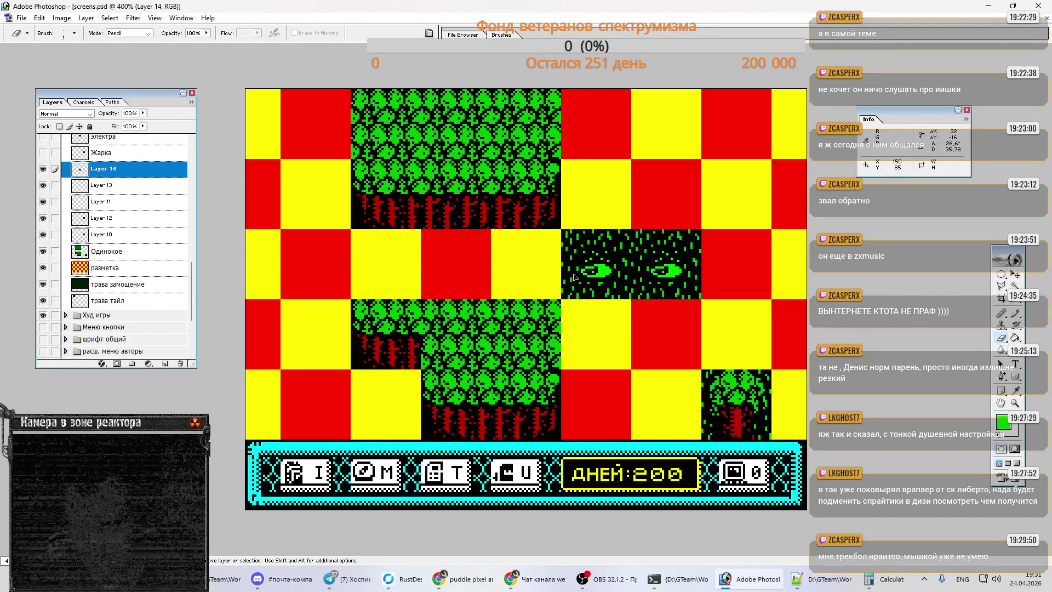
key("ctrl+v")
left_click_drag(531, 309, 531, 274)
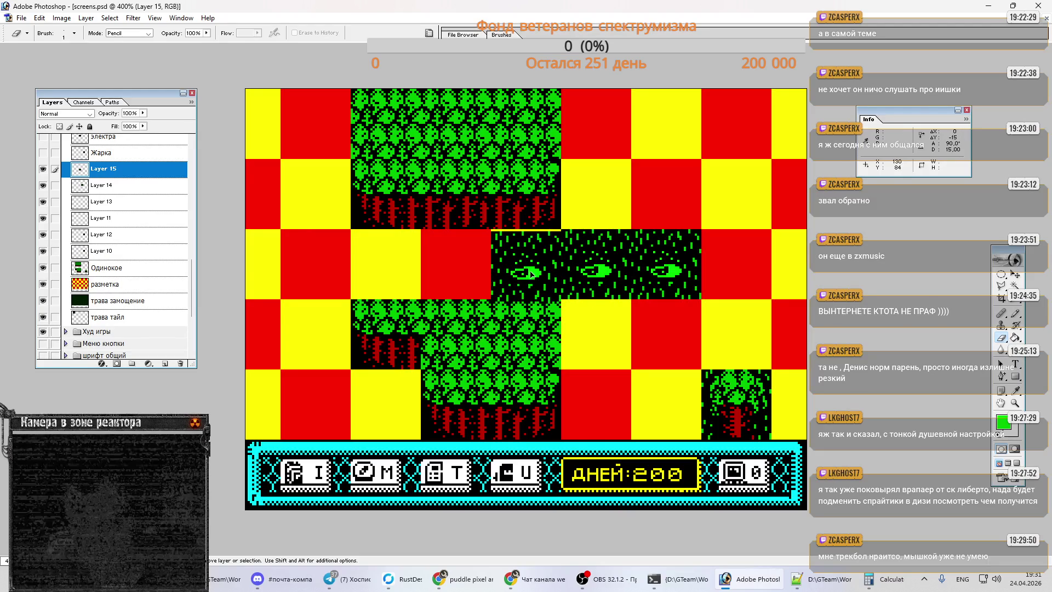
key("ctrl+v")
left_click_drag(545, 318, 621, 213)
- Paste more copies below, at the strip's bottom and to its right, then hide the checker grid
key("ctrl+v")
mouse_move(509, 328)
left_mouse_down()
mouse_move(580, 333)
mouse_move(676, 419)
left_mouse_up()
key("ctrl+v")
key("ctrl+v")
left_click_drag(535, 334, 589, 401)
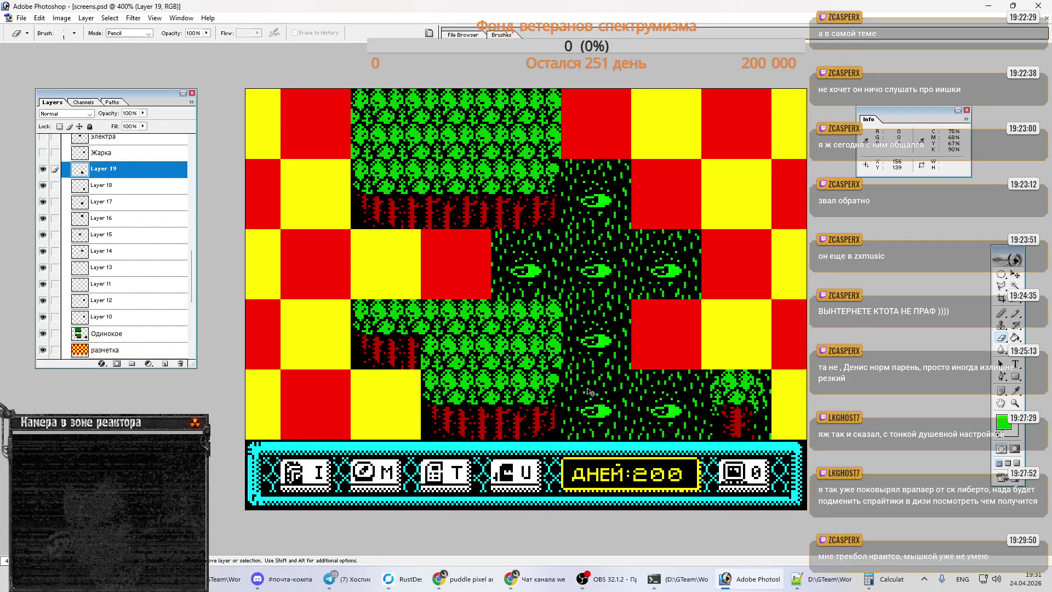
key("ctrl+v")
left_click_drag(524, 315, 660, 347)
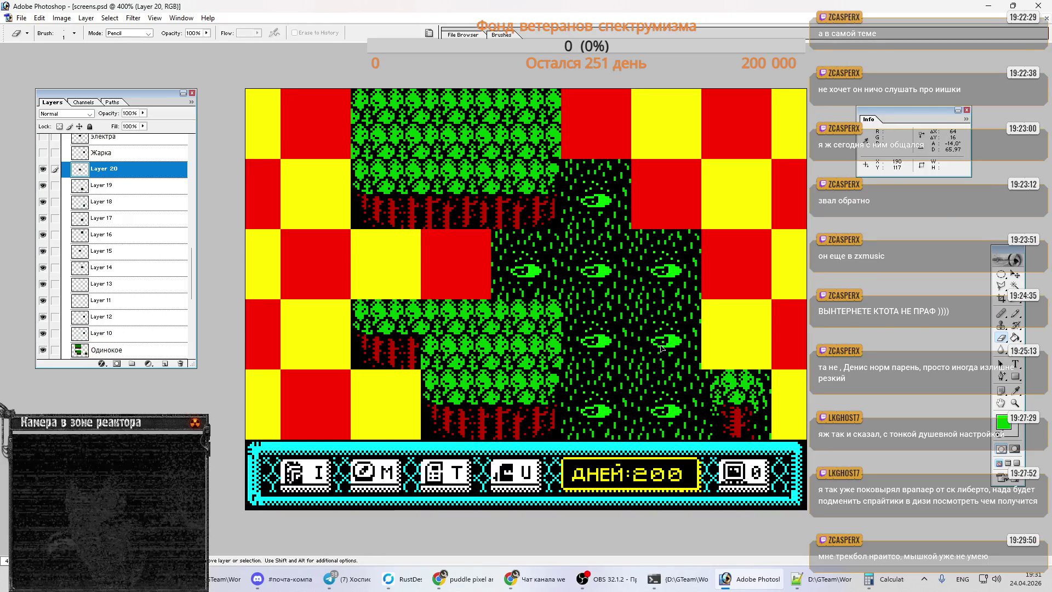
scroll(48, 279, "down", 2)
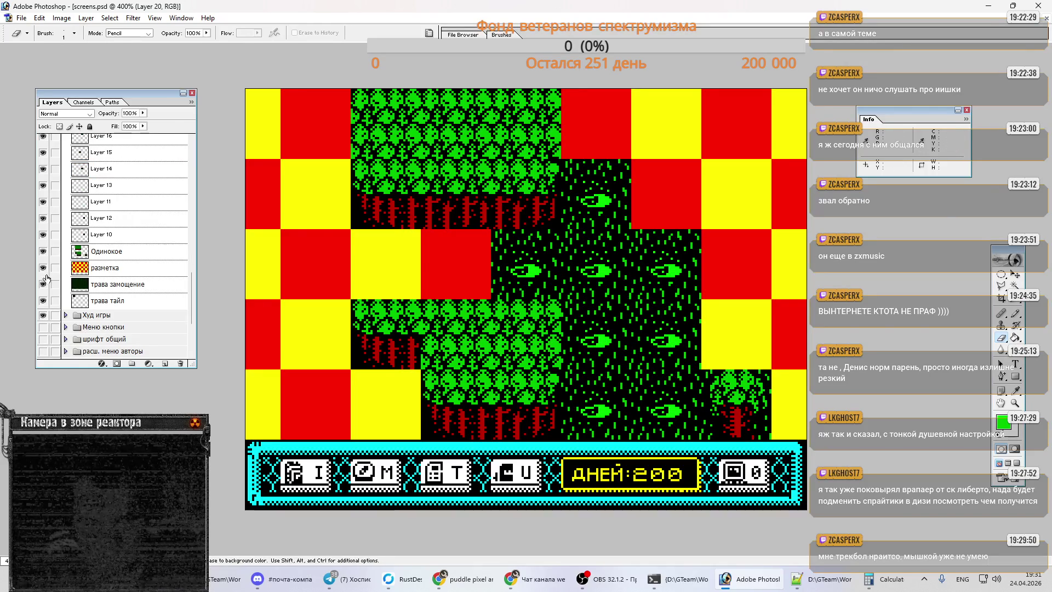
left_click(43, 268)
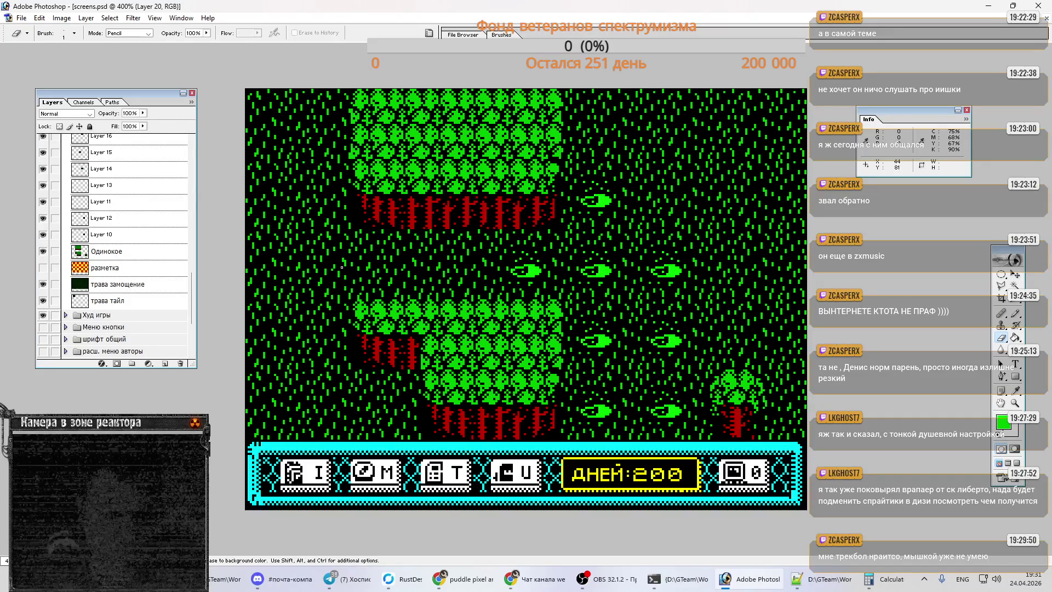
- Merge the pasted puddle copies and delete Layers 14, 13 and 11
scroll(117, 238, "up", 5)
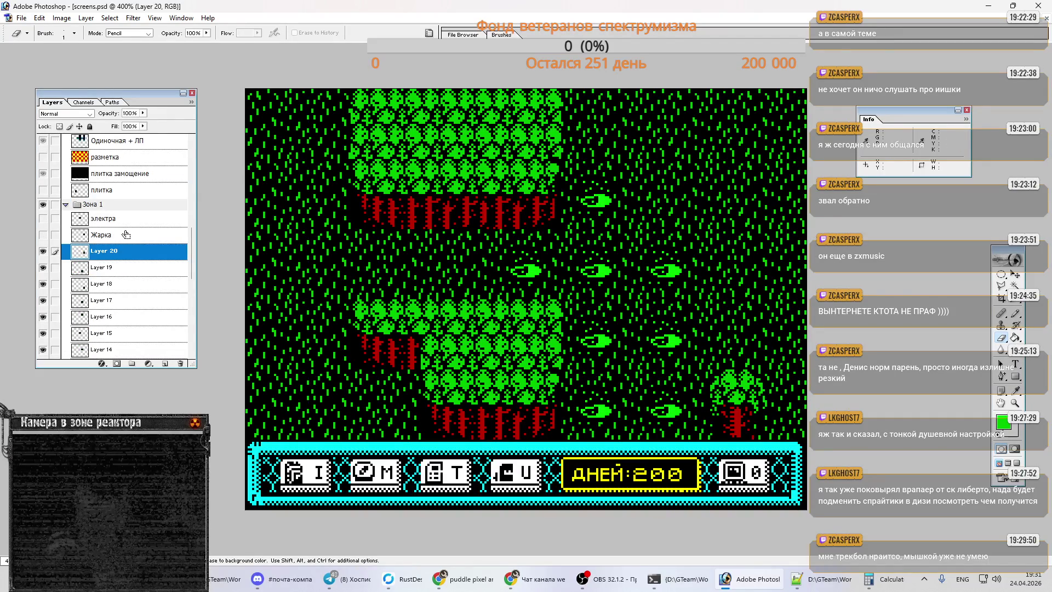
key("ctrl+e")
key("ctrl+e")
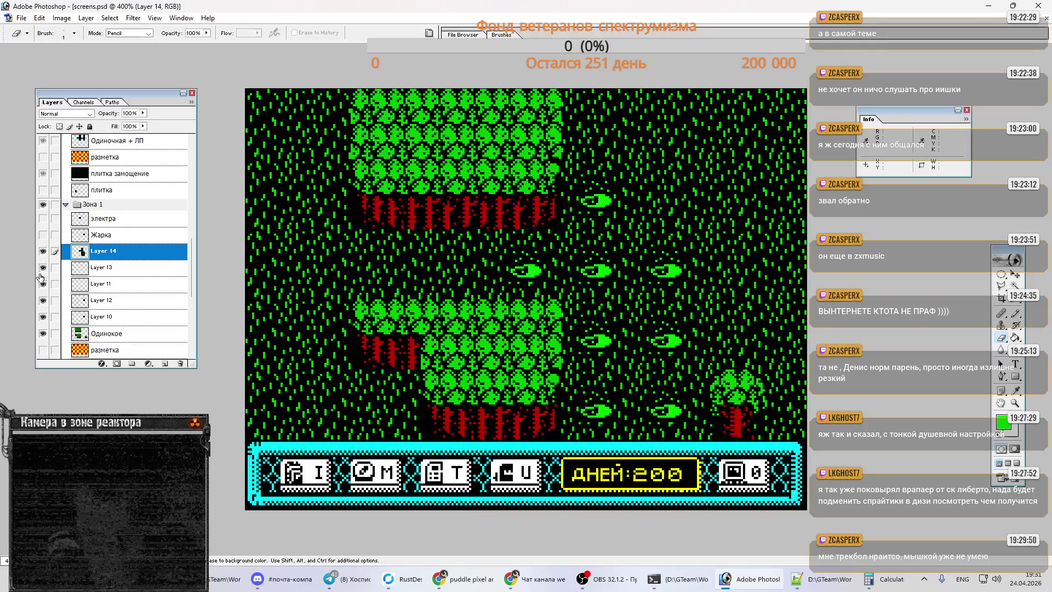
left_click(43, 267)
left_click(43, 267)
right_click(119, 258)
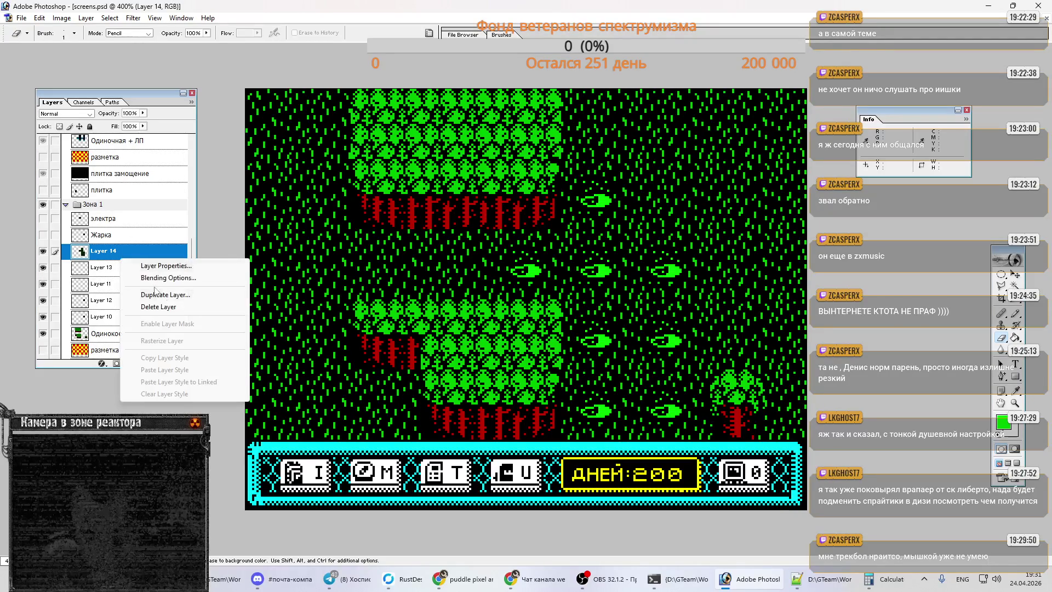
left_click(166, 306)
left_click(499, 218)
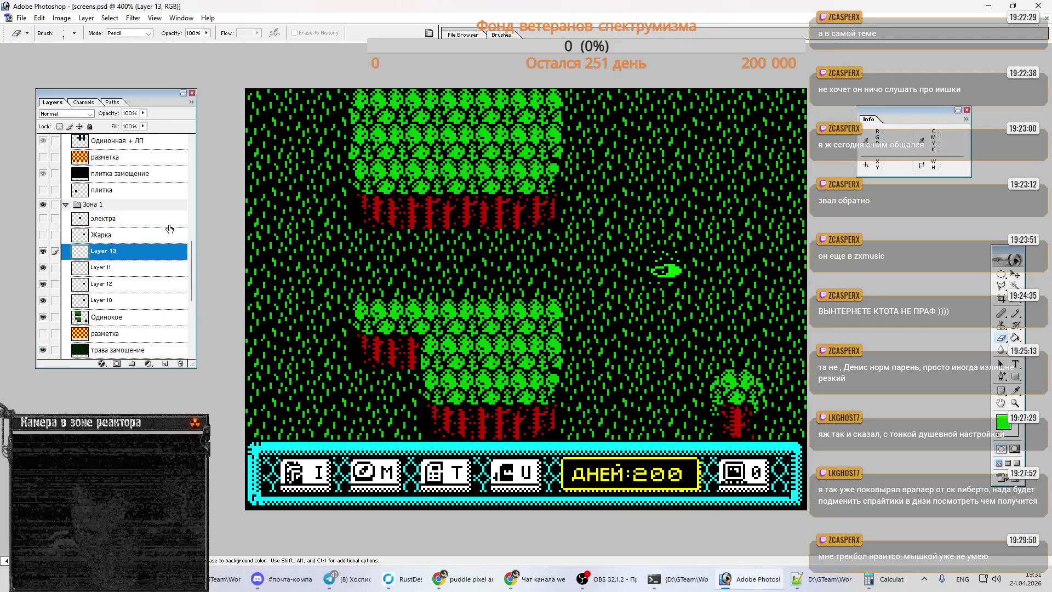
key("Delete")
key("Delete")
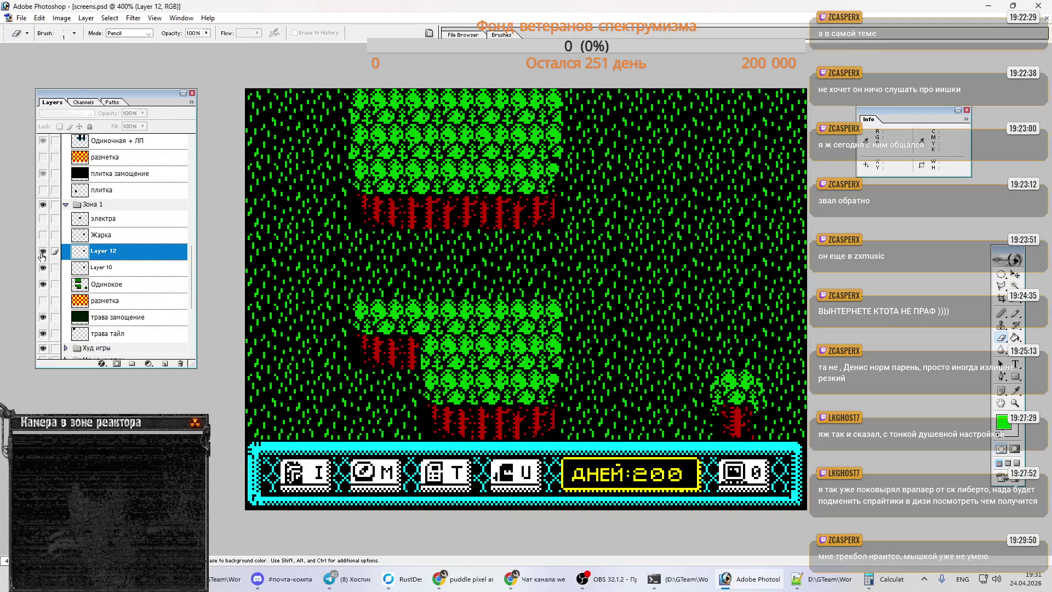
- Select the remaining puddle tile, bring it into main.psd and shift it left into its slot
left_click(143, 257, "ctrl")
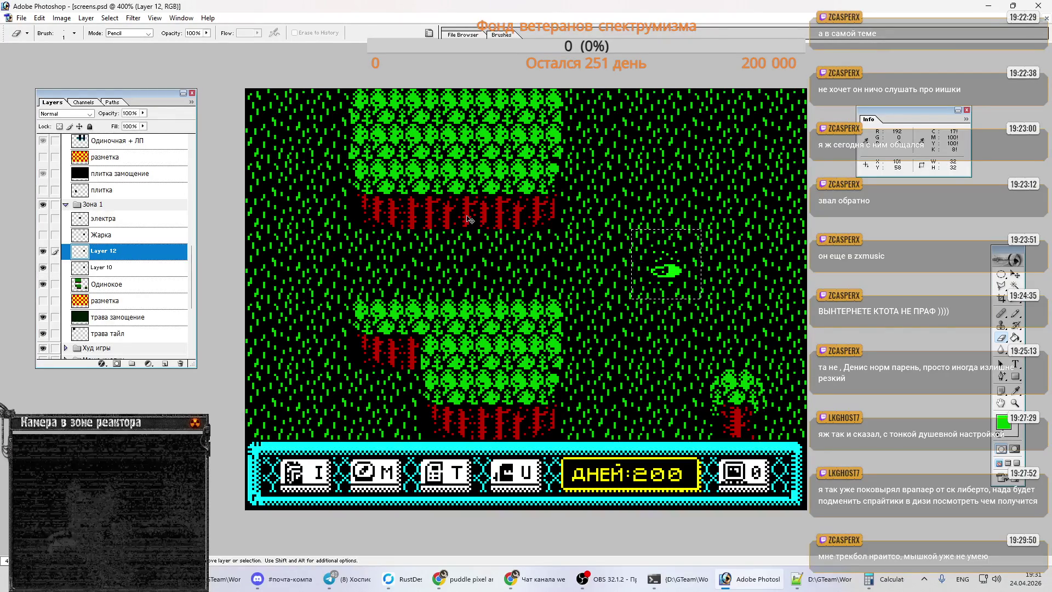
key("ctrl+Tab")
left_click_drag(497, 206, 413, 268)
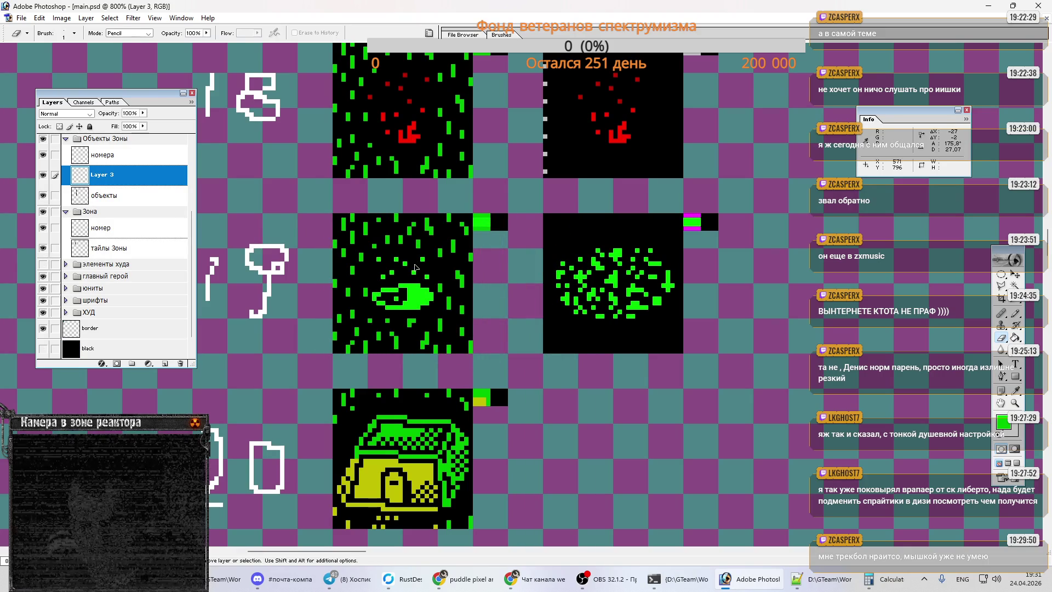
- Pick a darker green as the drawing colour
key("m")
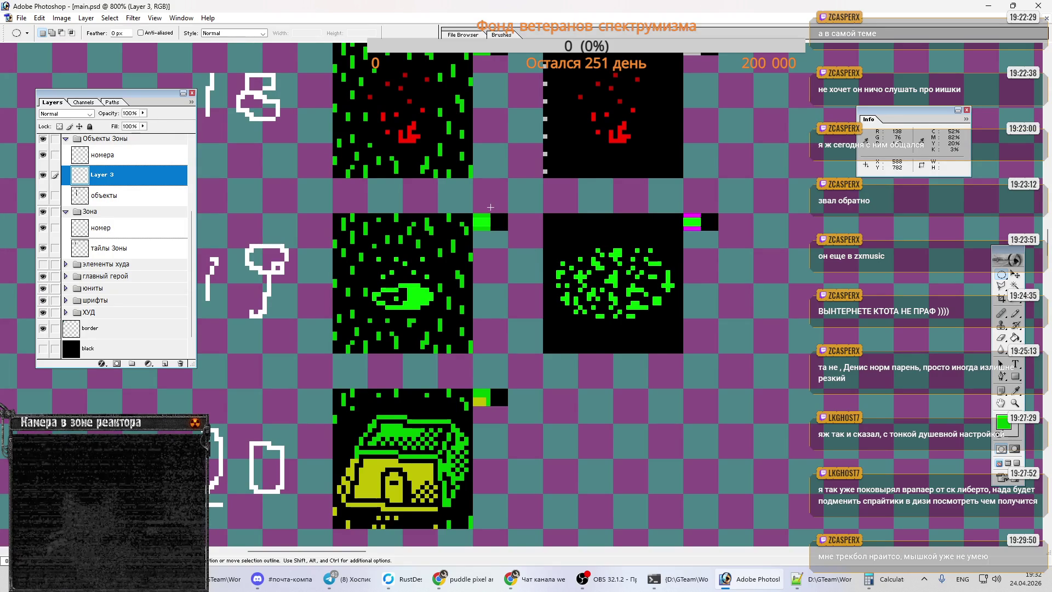
key("b")
left_click(475, 216, "alt")
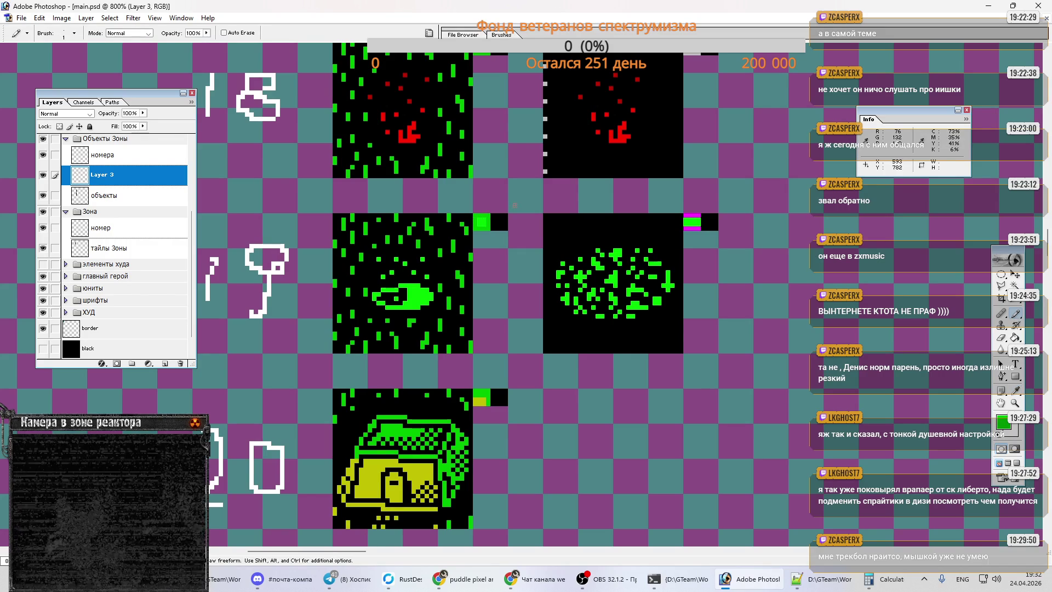
key("m")
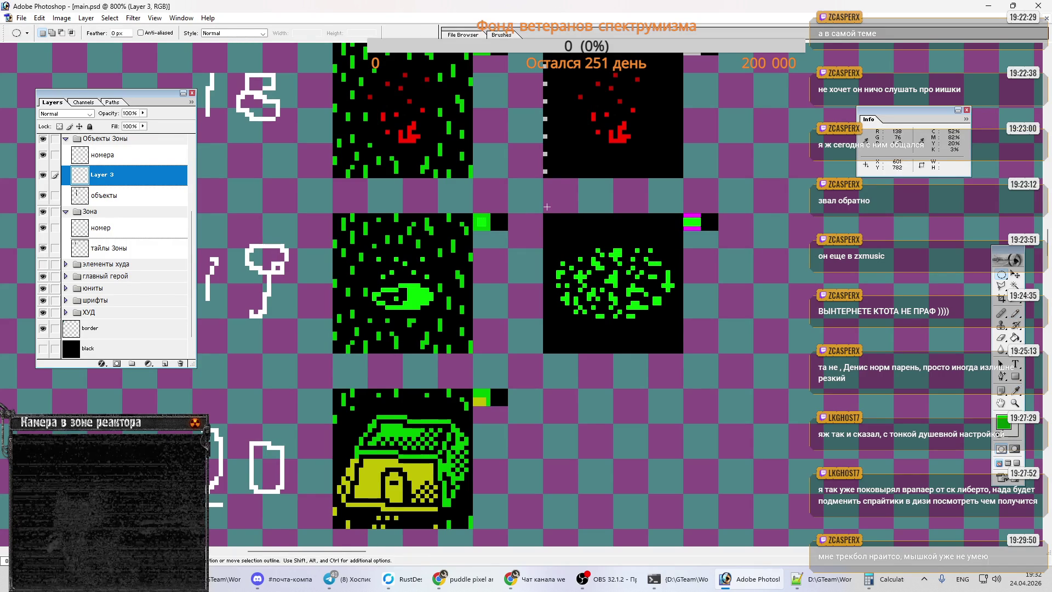
- Merge the pasted tile into the объекты layer and select the 32×32 speckled sprite cell
key("ctrl+e")
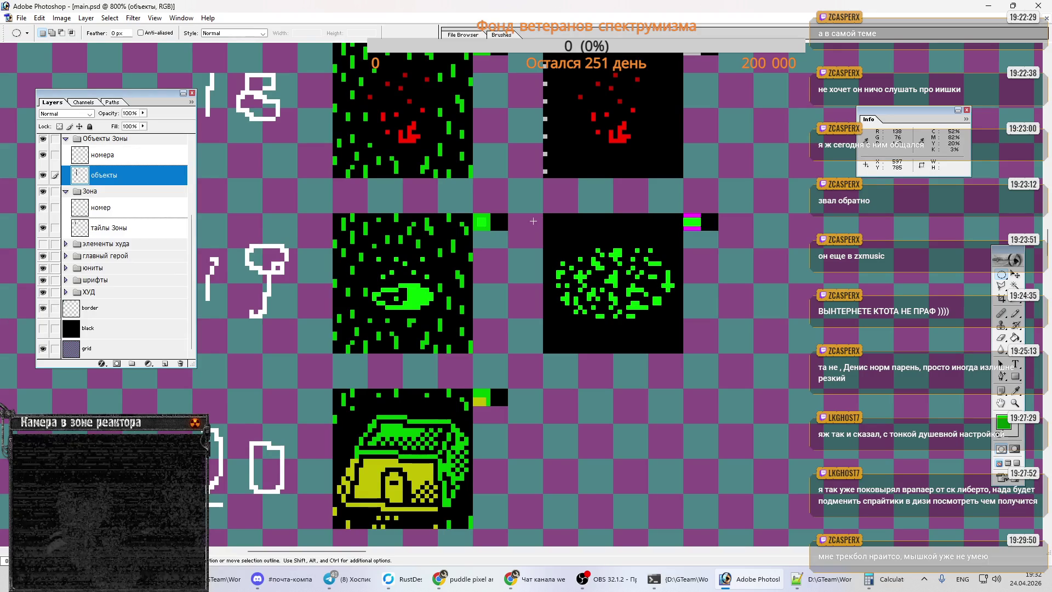
left_click_drag(545, 214, 618, 279)
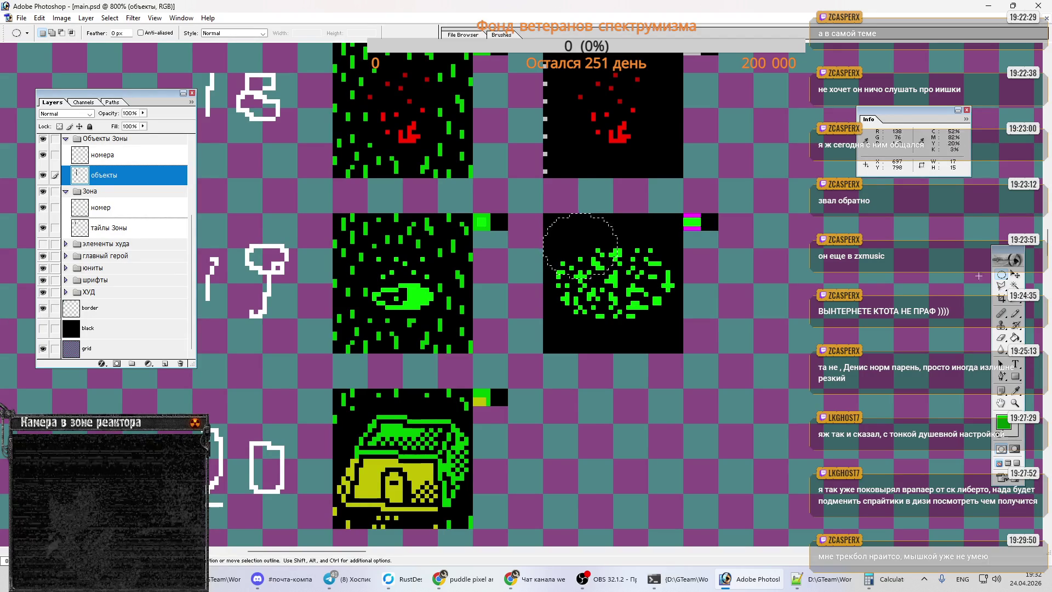
left_click_drag(1000, 276, 992, 274)
left_click(548, 240)
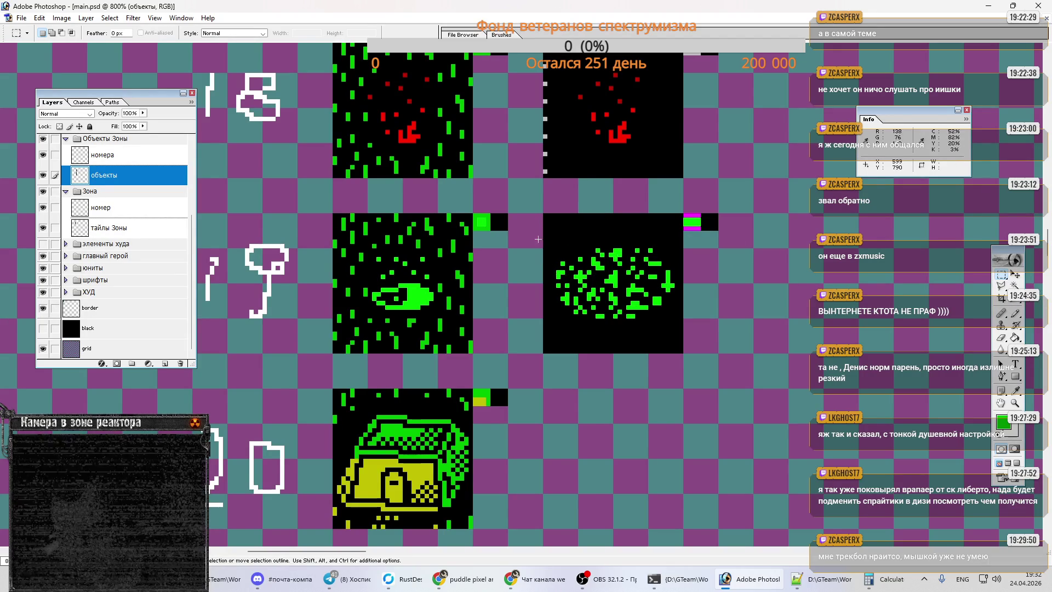
left_click_drag(544, 214, 683, 353)
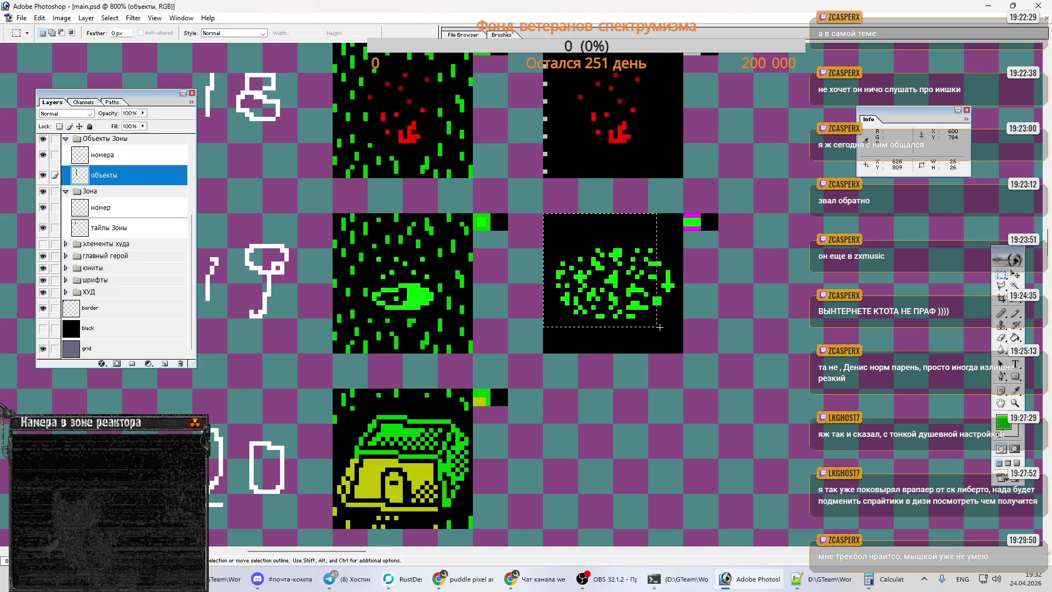
- Fill the selected 32×32 cell solid green, then black, and deselect
key("g")
left_click(652, 293)
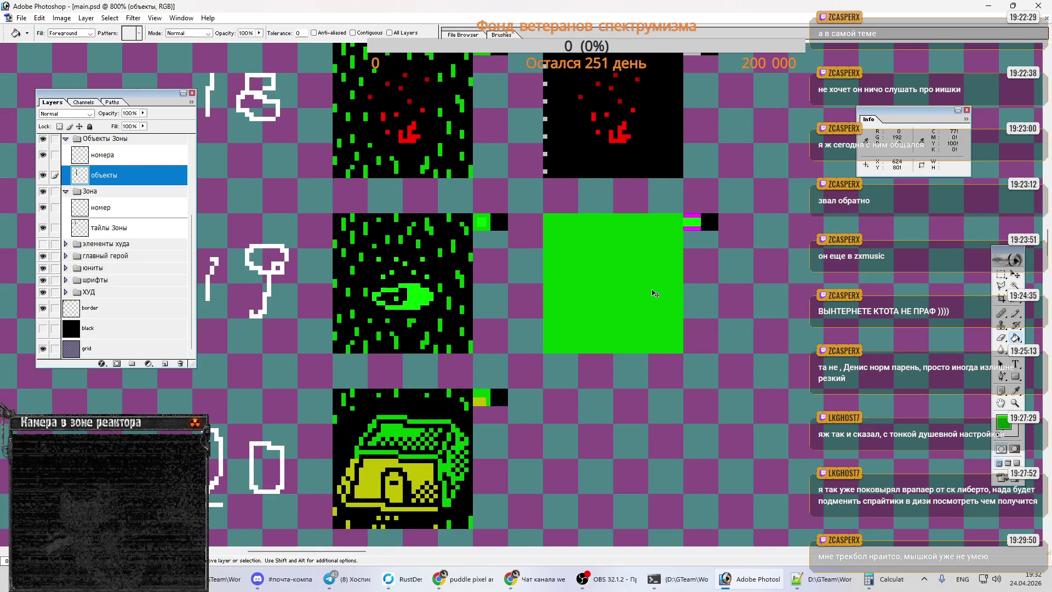
key("d")
left_click(649, 287)
key("ctrl+d")
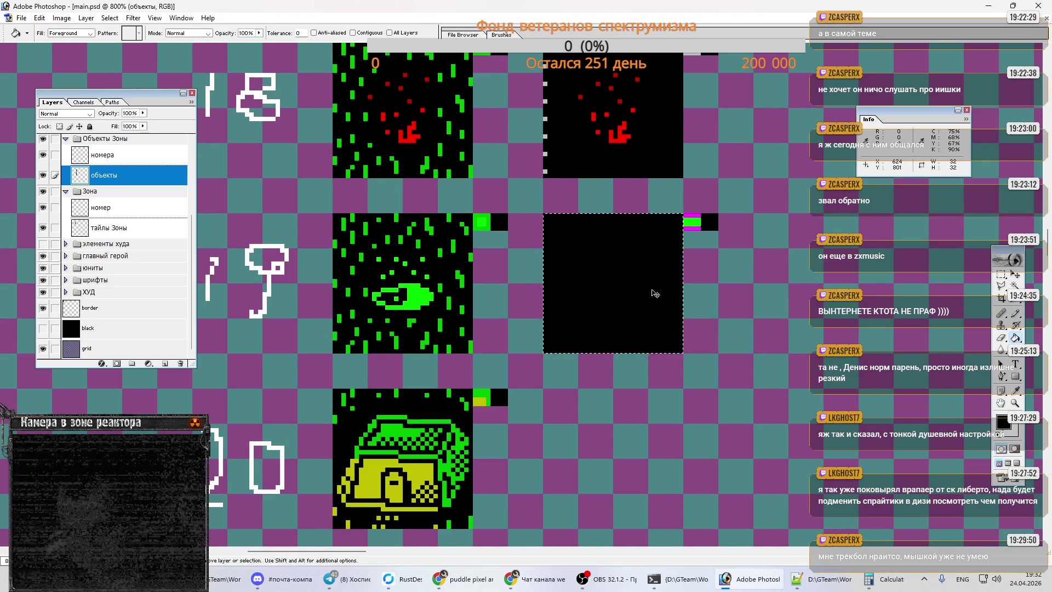
- Duplicate the small red marker square beside the blank cell and recolour it green
key("m")
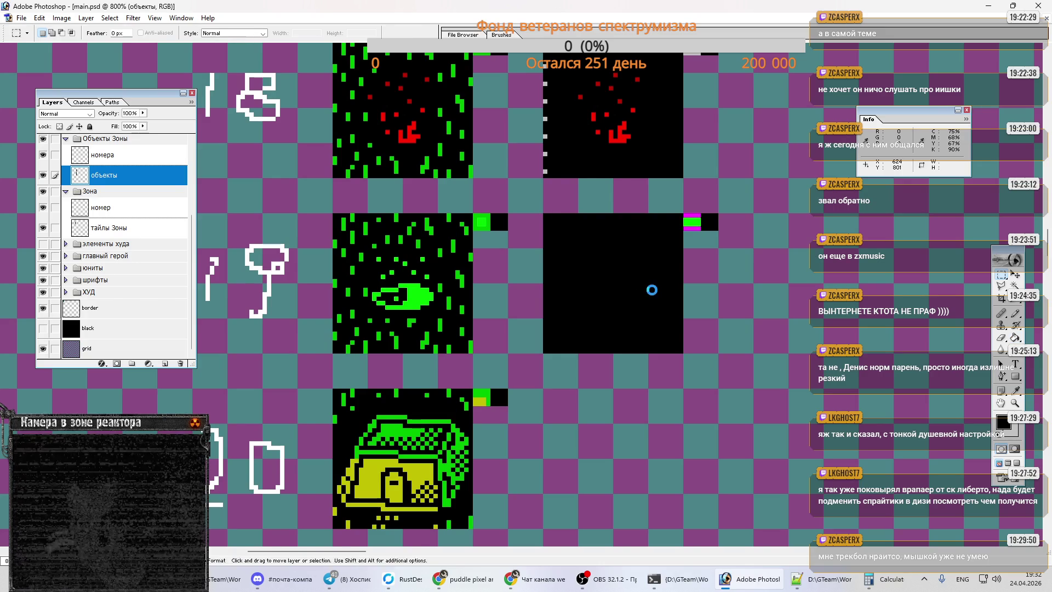
scroll(651, 292, "up", 1)
scroll(652, 292, "up", 1)
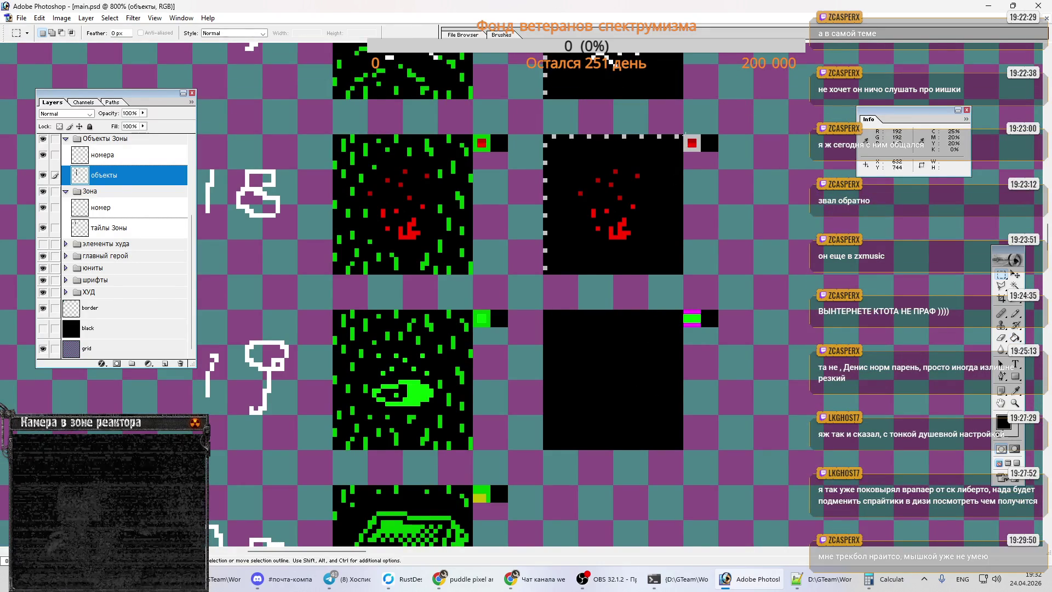
mouse_move(684, 135)
left_mouse_down()
mouse_move(700, 146)
mouse_move(523, 296)
mouse_move(690, 323)
left_mouse_up()
key("ctrl+j")
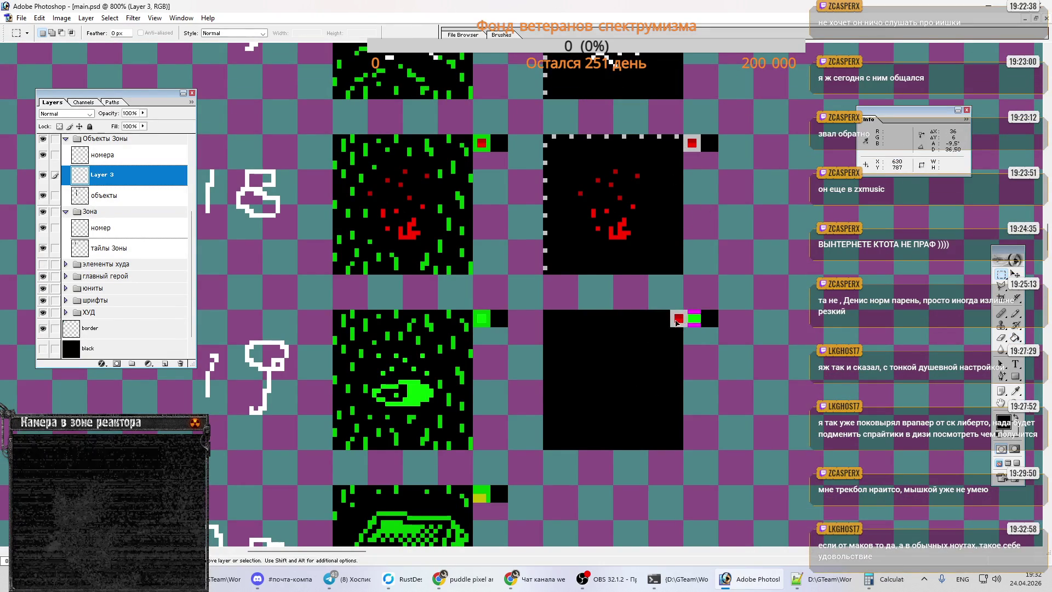
key("ctrl+e")
key("i")
left_click(482, 316)
key("b")
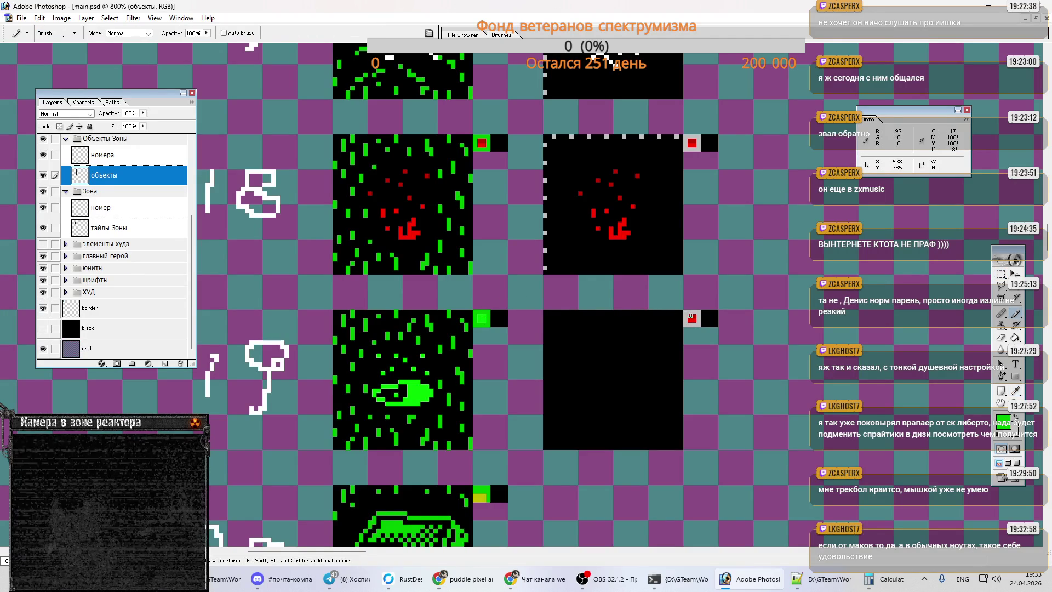
left_click(690, 319)
- Copy the dotted top border onto a new layer and move it onto the lower black tile
key("m")
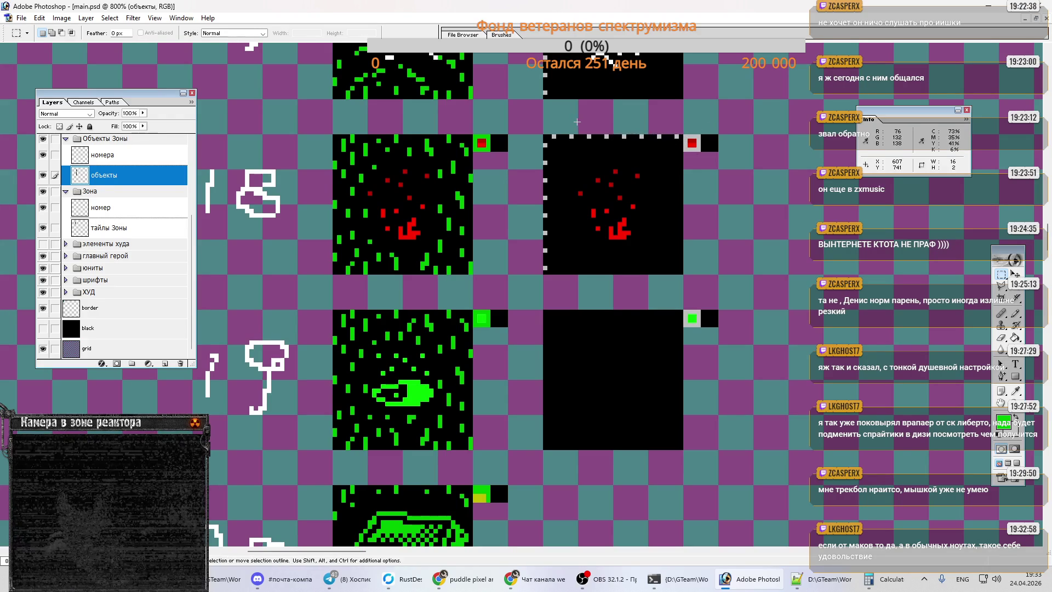
mouse_move(545, 137)
left_mouse_down()
mouse_move(682, 137)
mouse_move(547, 134)
mouse_move(545, 270)
left_mouse_up()
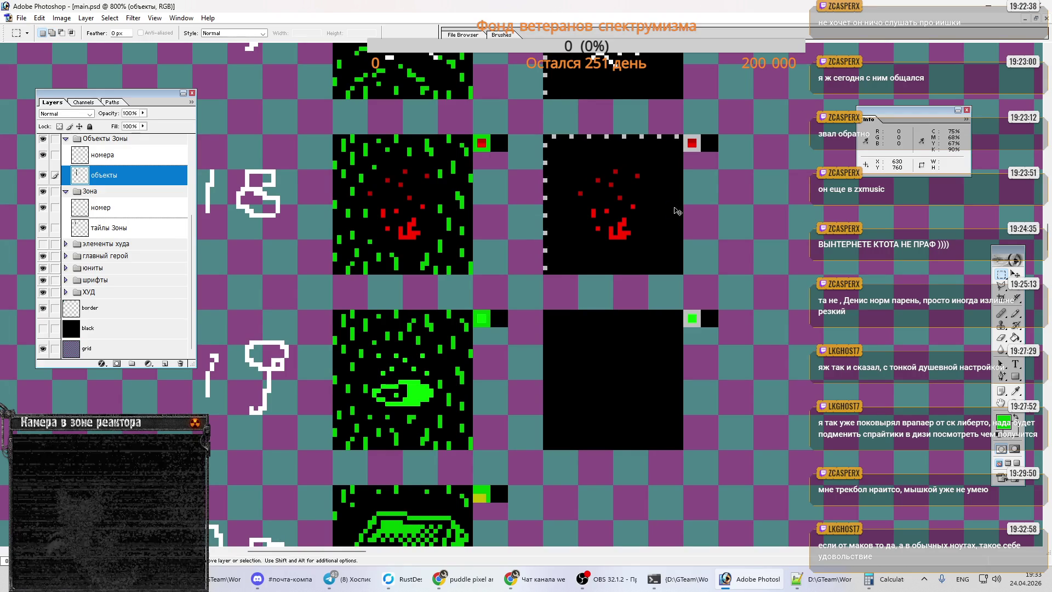
key("ctrl+j")
left_click_drag(601, 162, 601, 342)
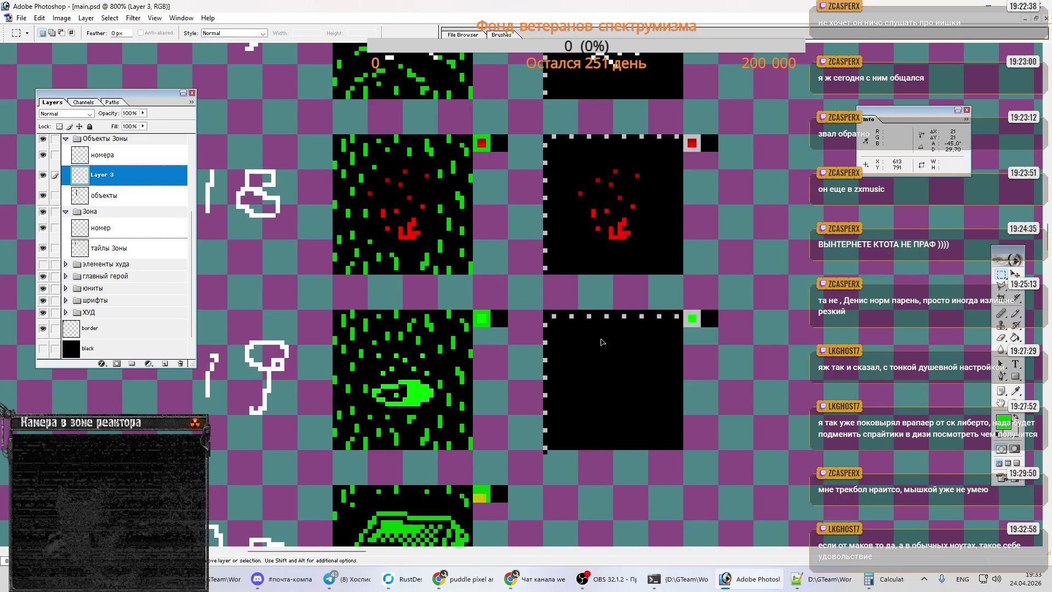
- Undo the border copy and show the grid 50 overlay on the sprite sheet
key("ctrl+alt+z")
key("ctrl+alt+z")
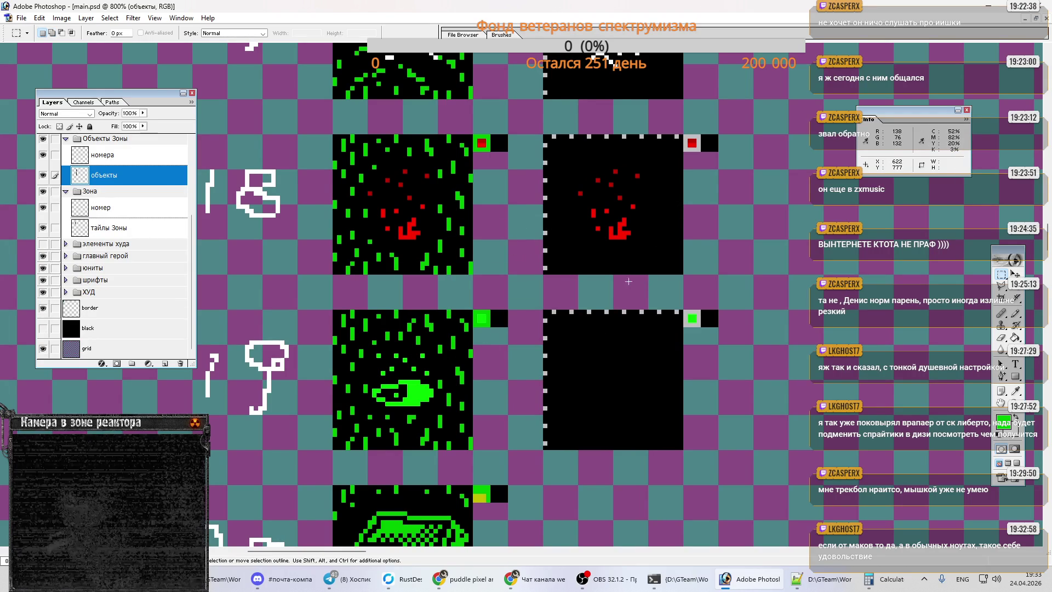
scroll(646, 281, "down", 2)
scroll(99, 175, "up", 3)
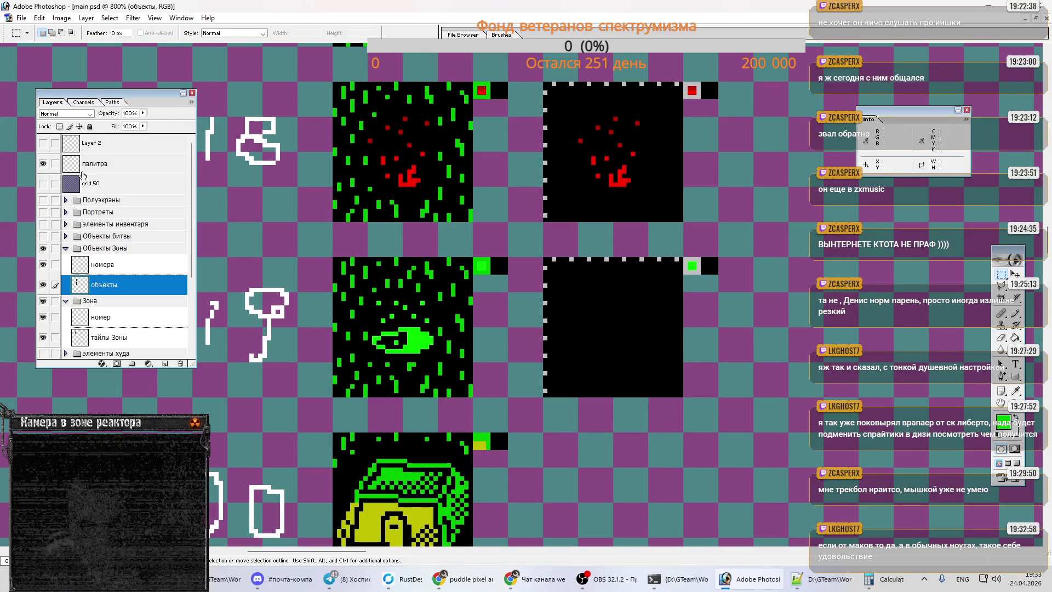
left_click(42, 183)
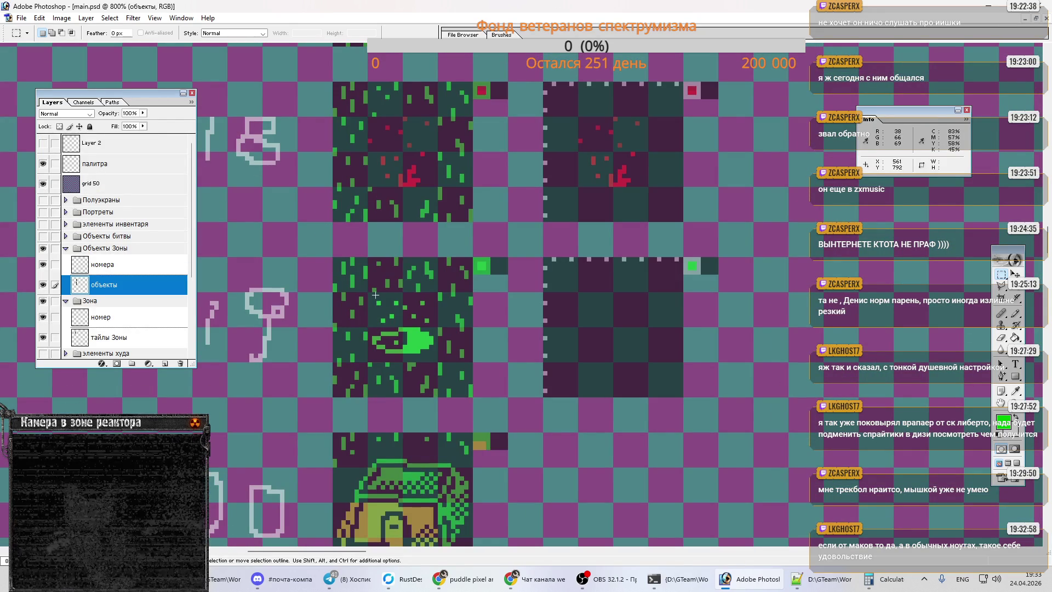
- Duplicate the green eye sprite into the right-hand black tile, merge it down, and select that 32×32 tile
left_click_drag(369, 295, 420, 351)
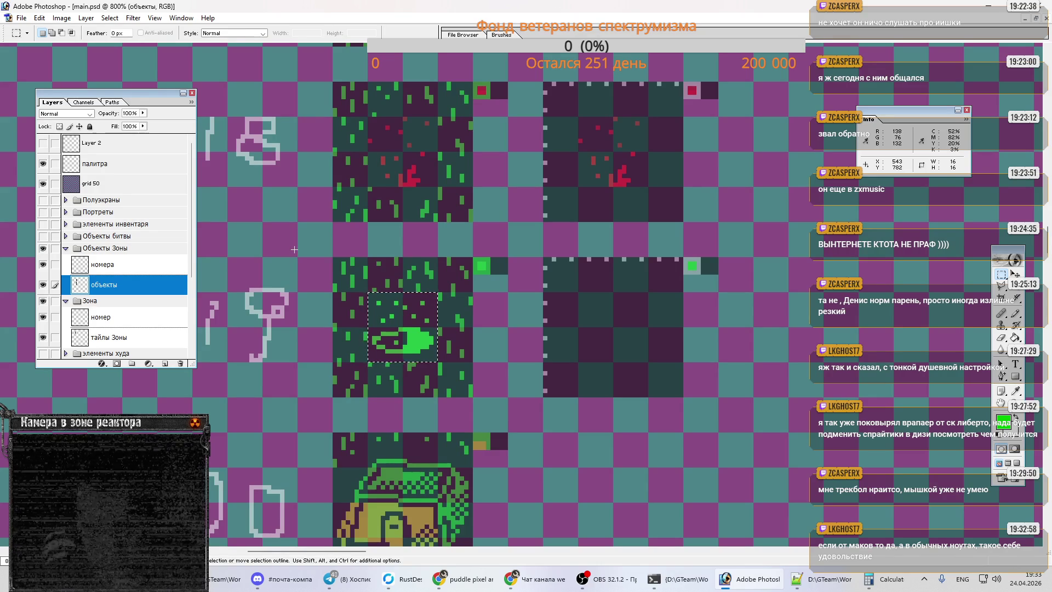
key("ctrl+j")
key("v")
left_click_drag(422, 344, 629, 344)
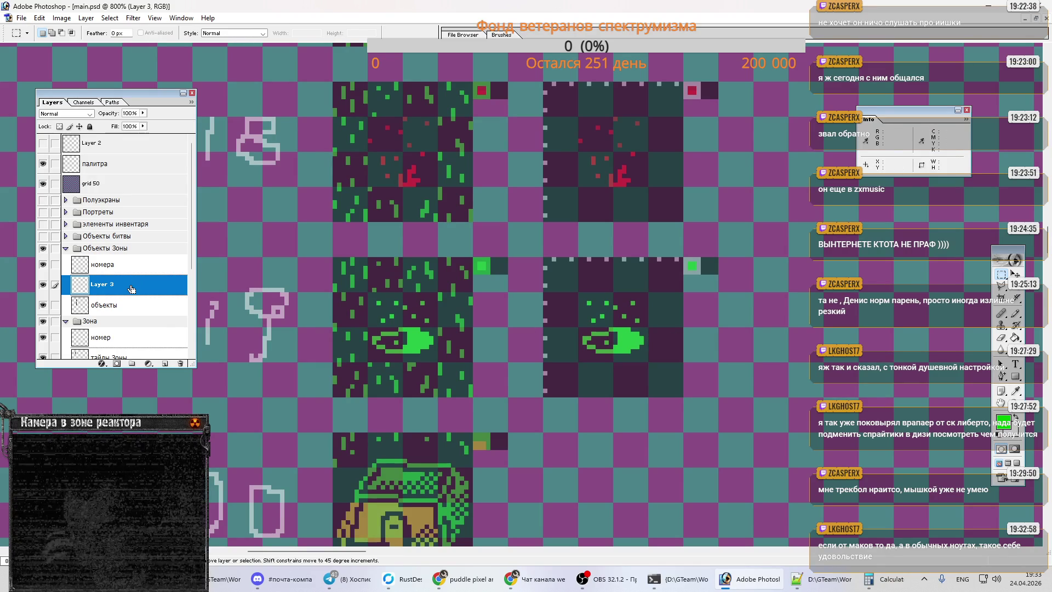
key("ctrl+e")
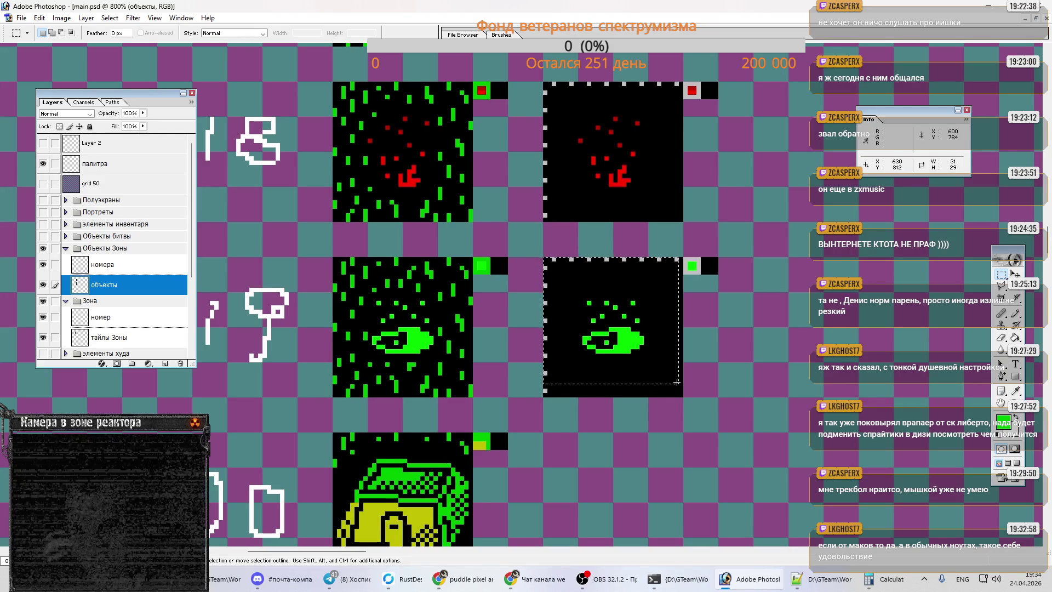
left_click_drag(544, 258, 679, 396)
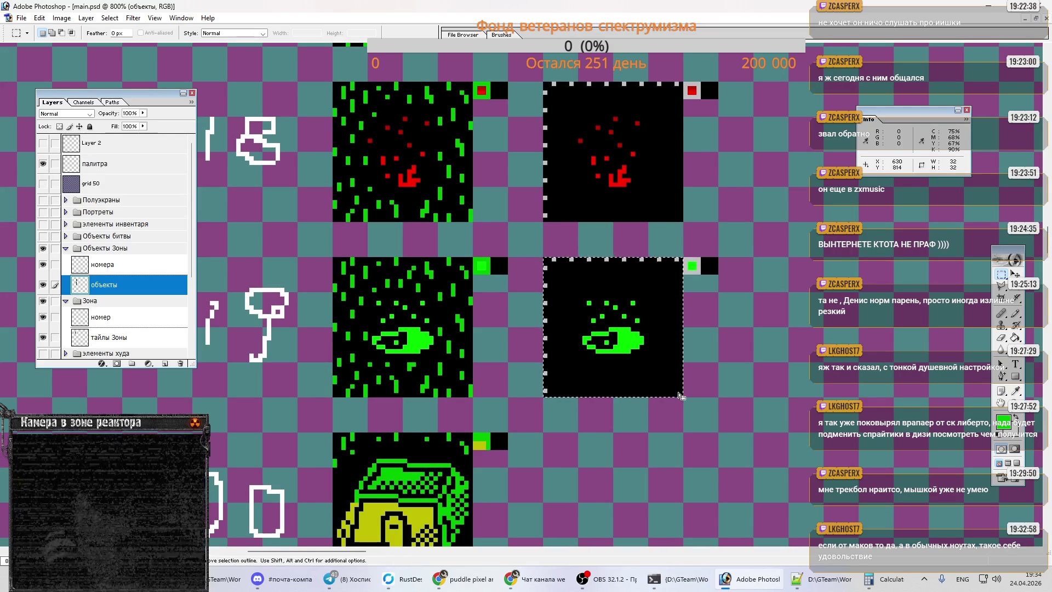
key("ctrl+Tab")
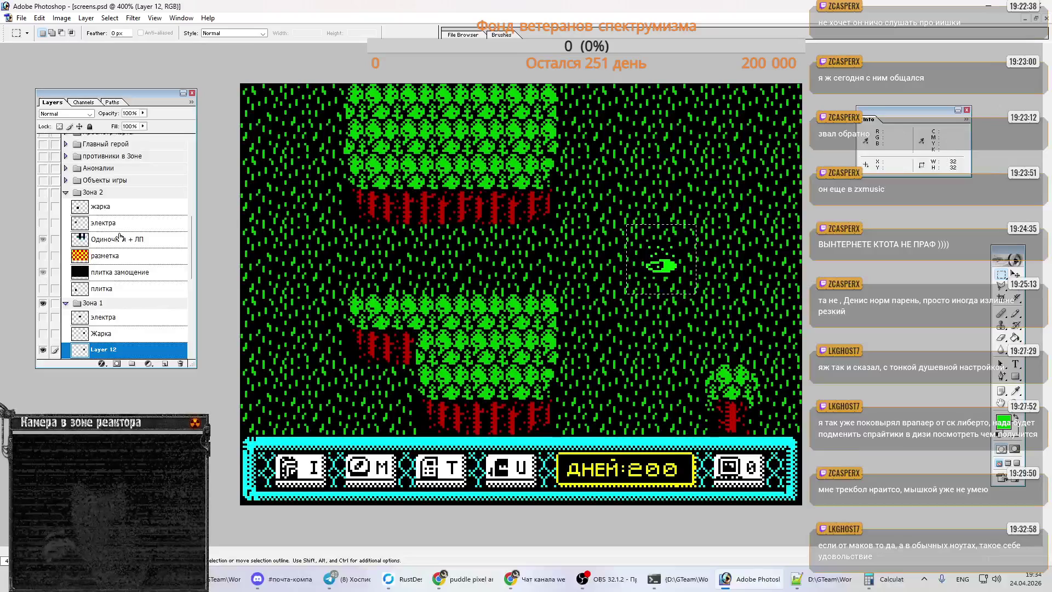
- Hide Зона 1, show the разметка layer, and paste the first eye tile above Одиночная + ЛП into a black cell
left_click(42, 303)
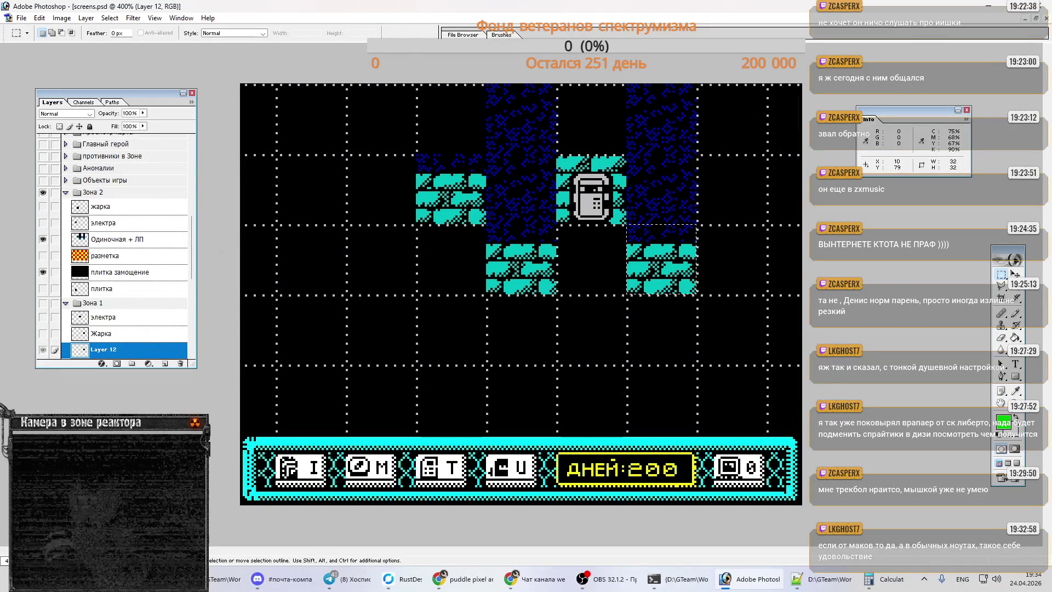
left_click(105, 242)
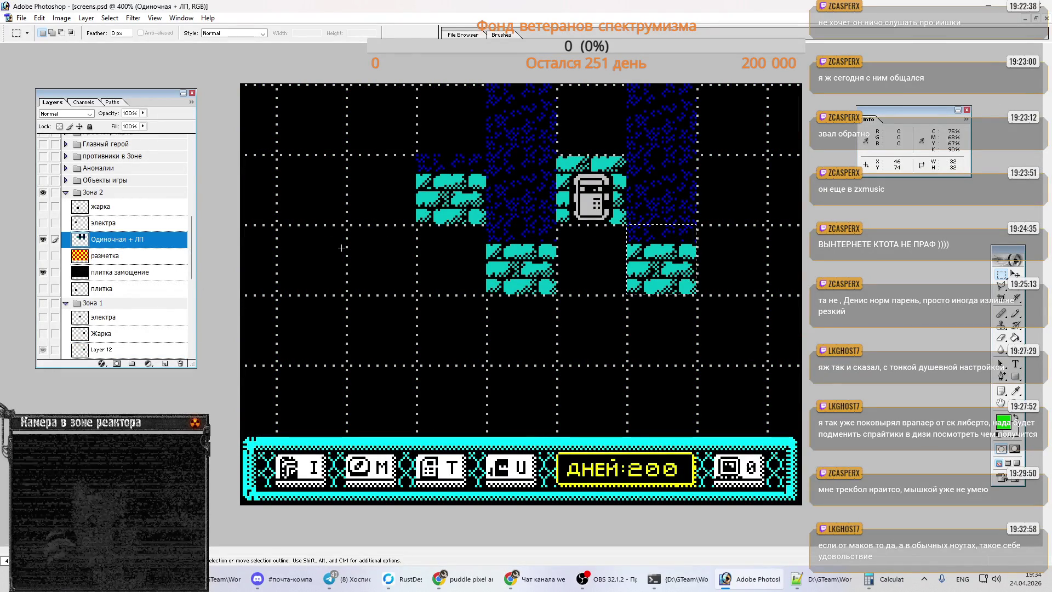
left_click(43, 256)
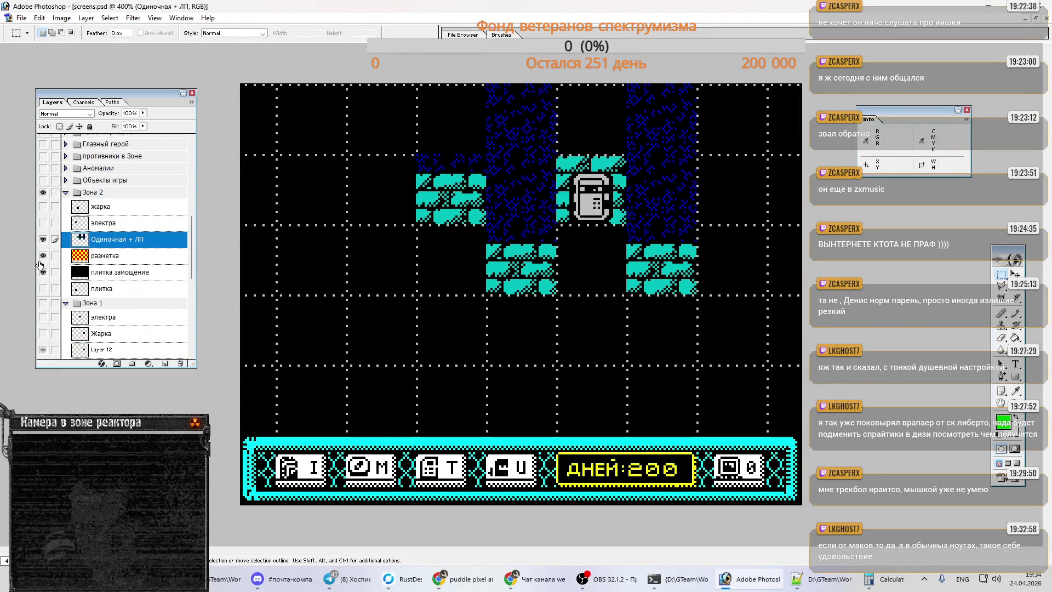
key("ctrl+v")
left_click_drag(548, 318, 476, 282)
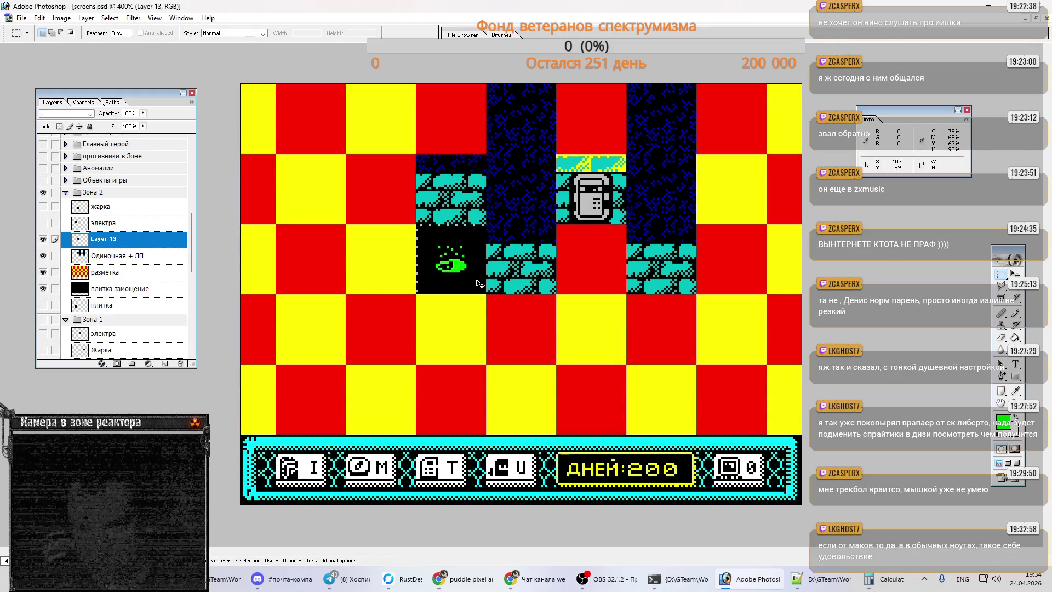
- Paste the second, third and fourth eye puddle tiles and place them in black cells
key("ctrl+v")
mouse_move(528, 302)
left_mouse_down()
mouse_move(458, 336)
mouse_move(467, 336)
left_mouse_up()
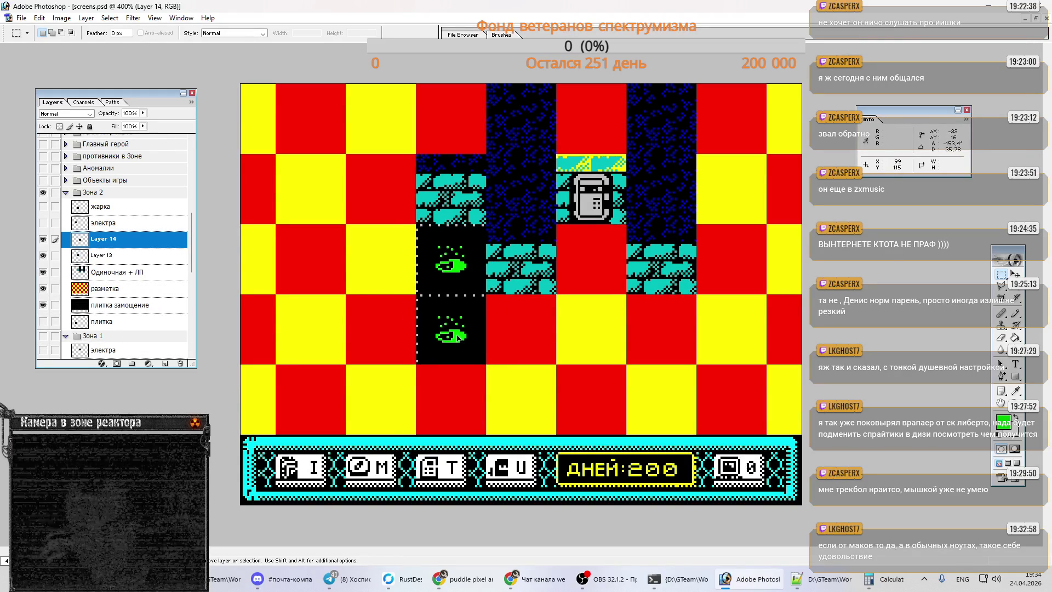
key("ctrl+v")
left_click_drag(519, 301, 516, 336)
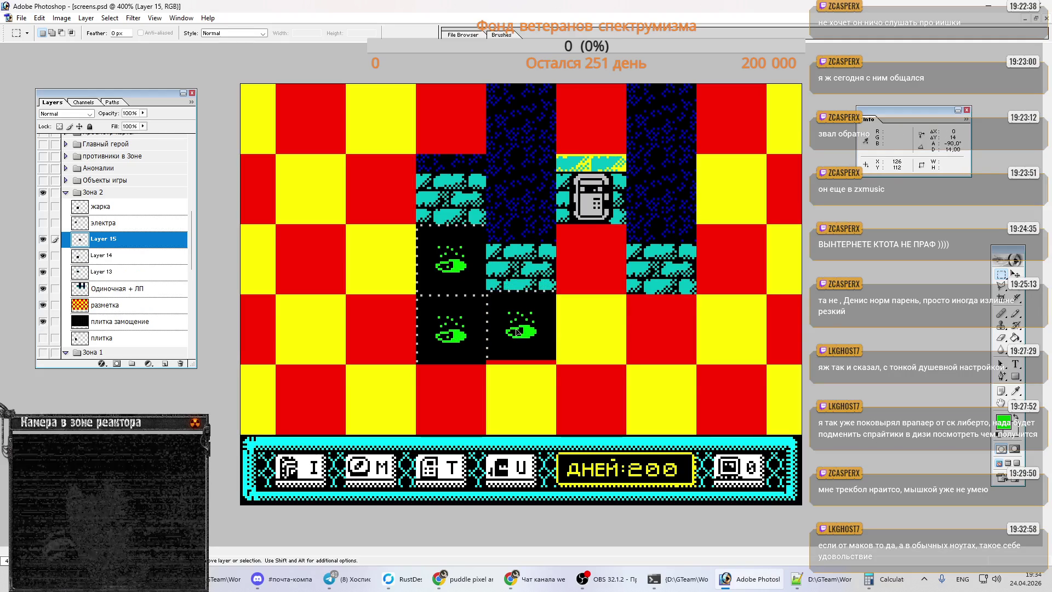
key("Right")
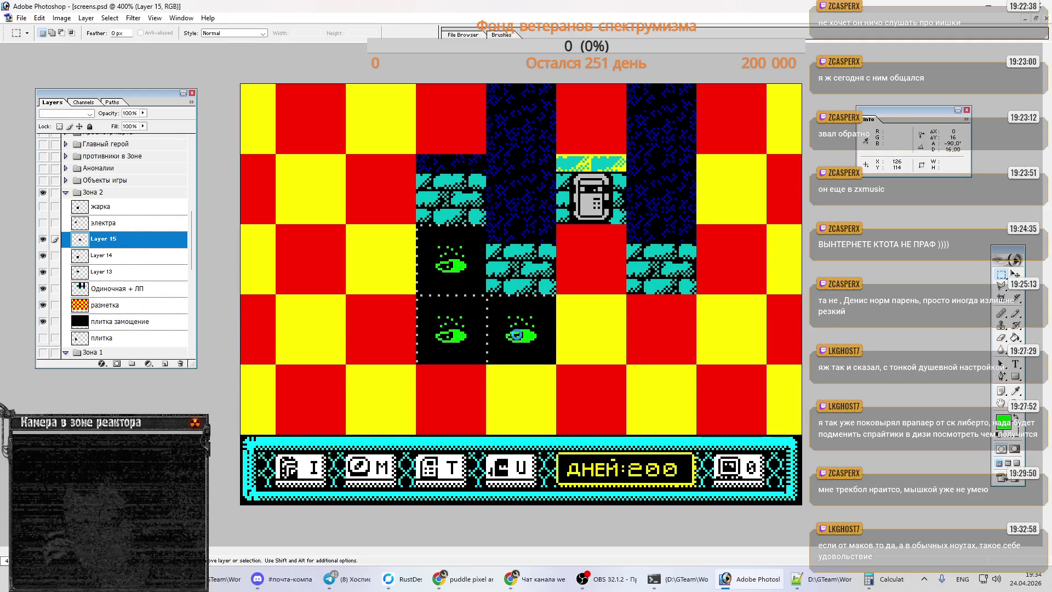
key("ctrl+v")
left_click_drag(524, 299, 596, 269)
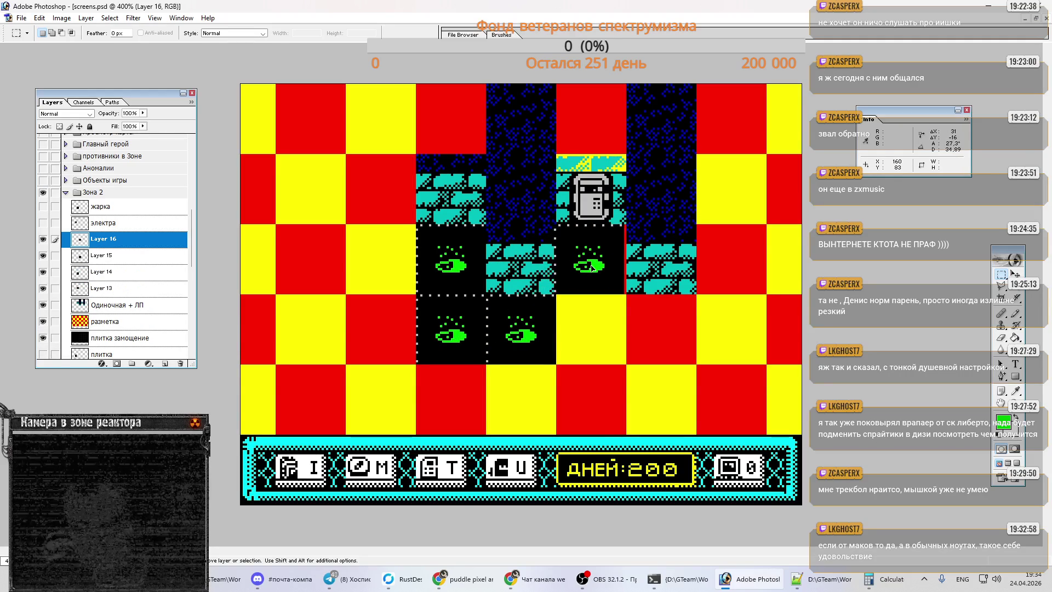
- Paste the fifth through eighth eye tiles into the lower-right, right and bottom black cells
key("ctrl+v")
left_click_drag(526, 300, 594, 335)
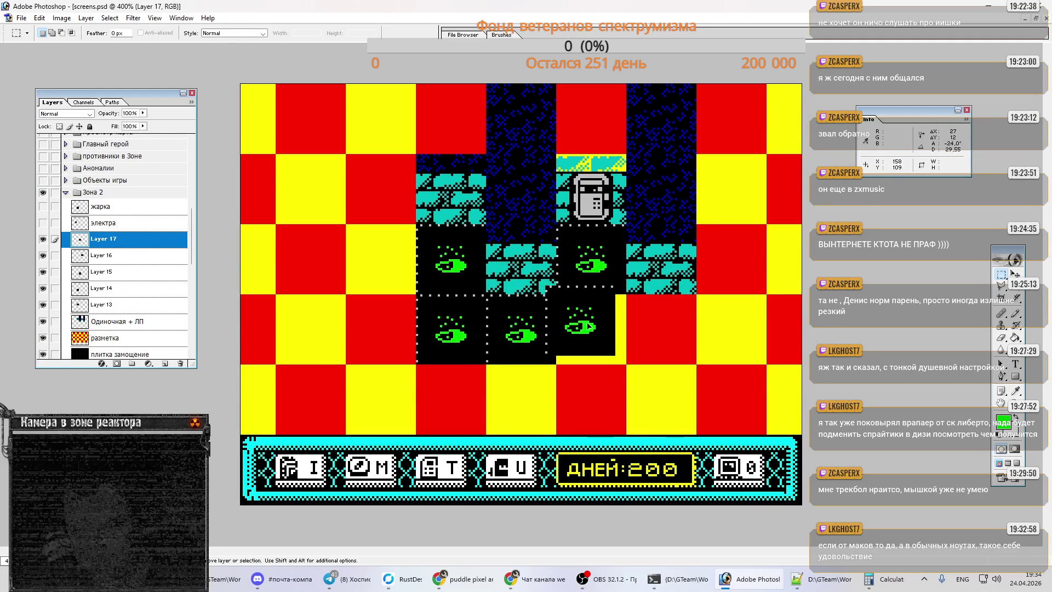
key("ctrl+v")
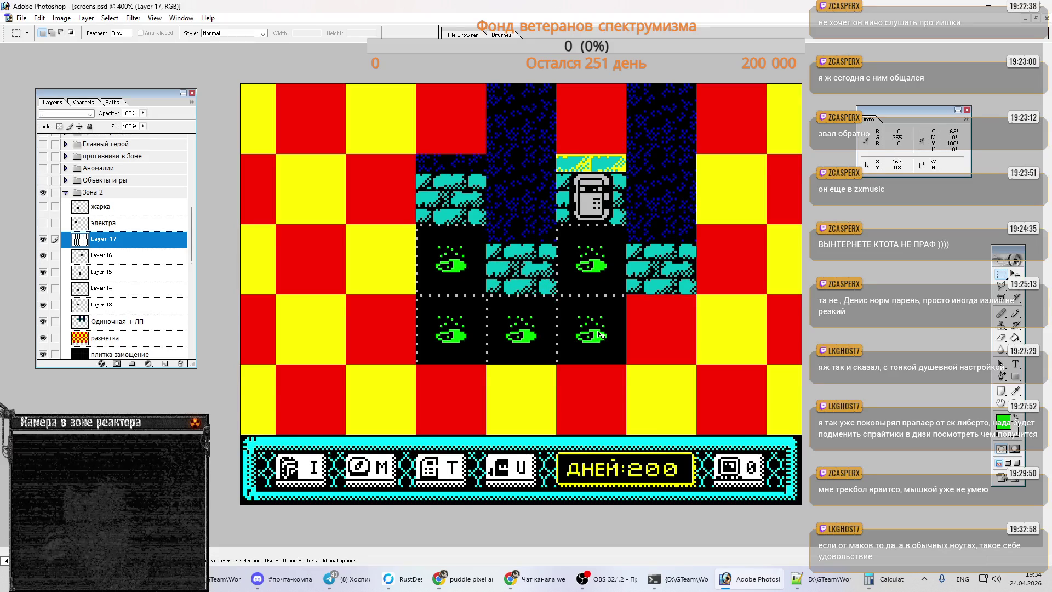
mouse_move(519, 299)
left_mouse_down()
mouse_move(608, 336)
mouse_move(678, 342)
left_mouse_up()
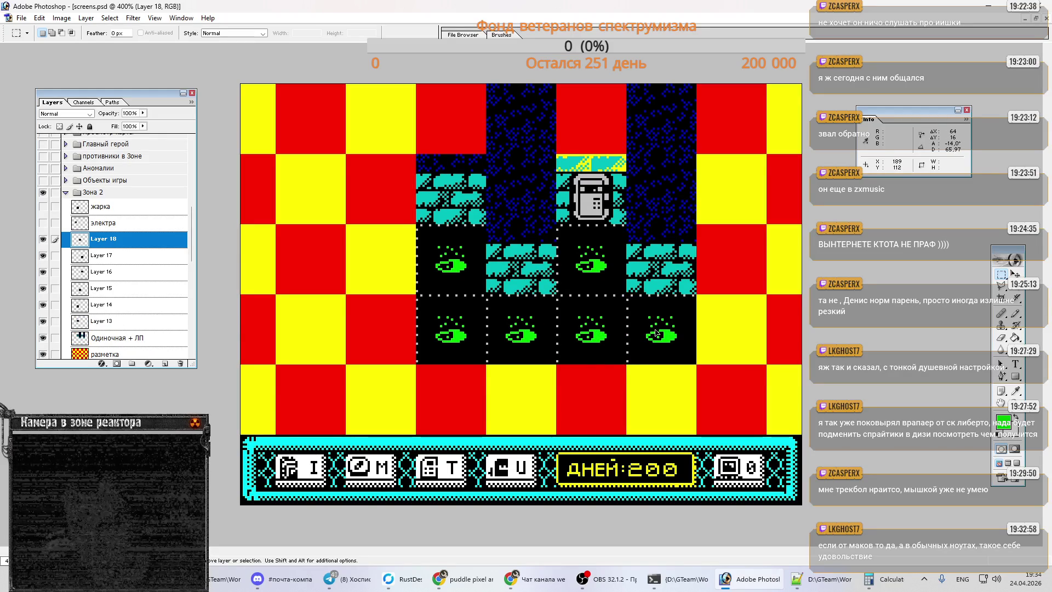
key("ctrl+v")
left_click_drag(534, 293, 605, 398)
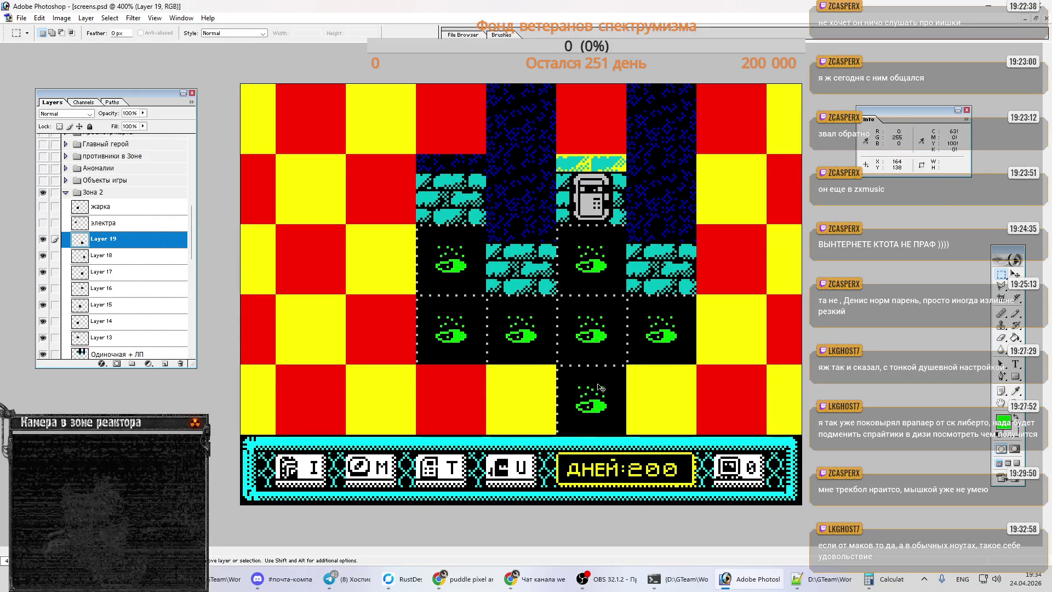
key("ctrl+v")
left_click_drag(533, 295, 533, 398)
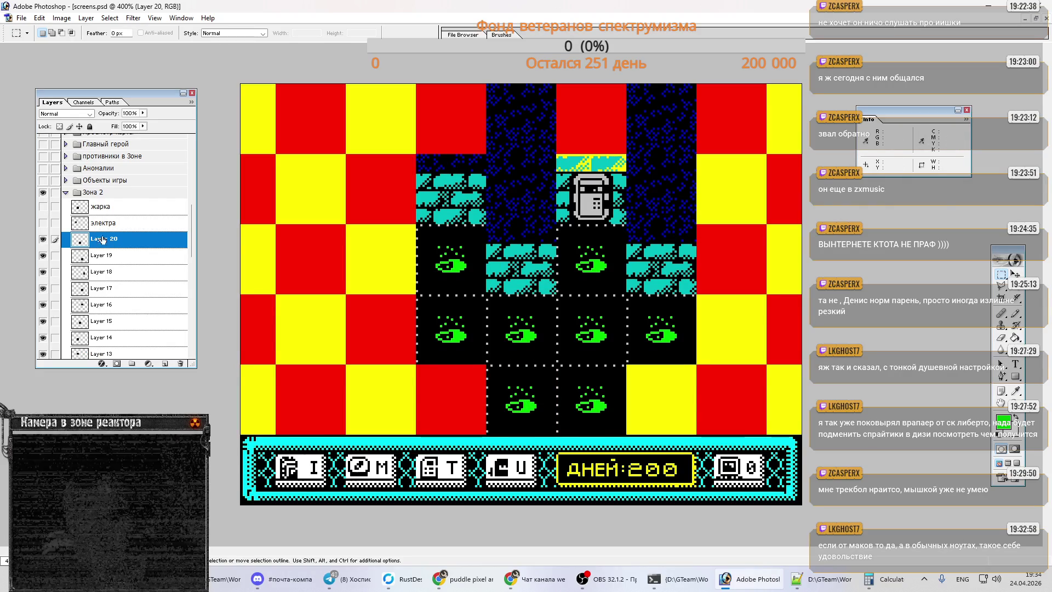
scroll(70, 238, "down", 3)
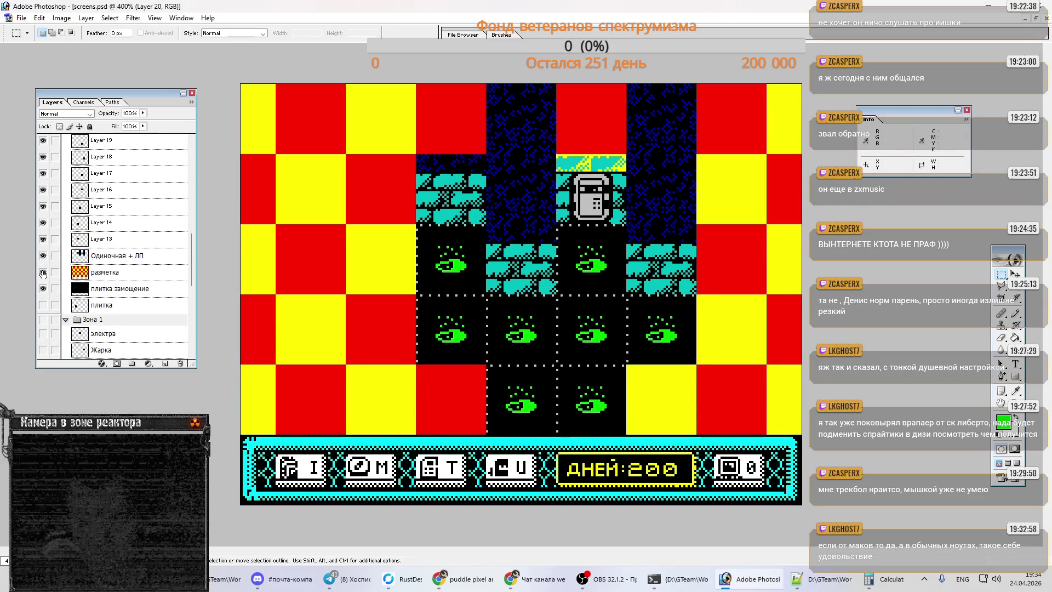
- Hide the разметка checker layer and switch back to main.psd
left_click(43, 272)
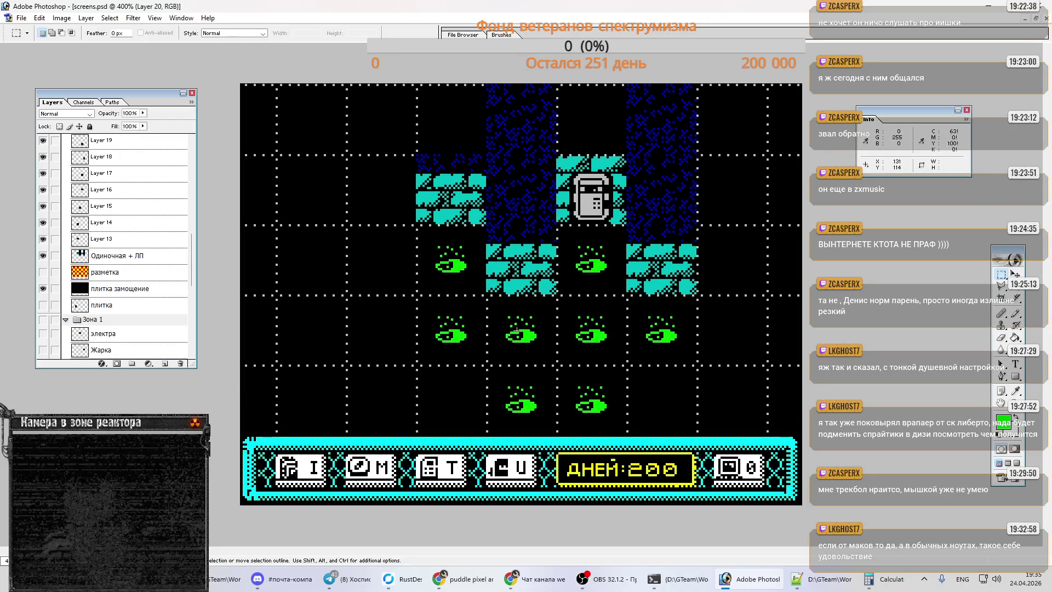
key("ctrl+Tab")
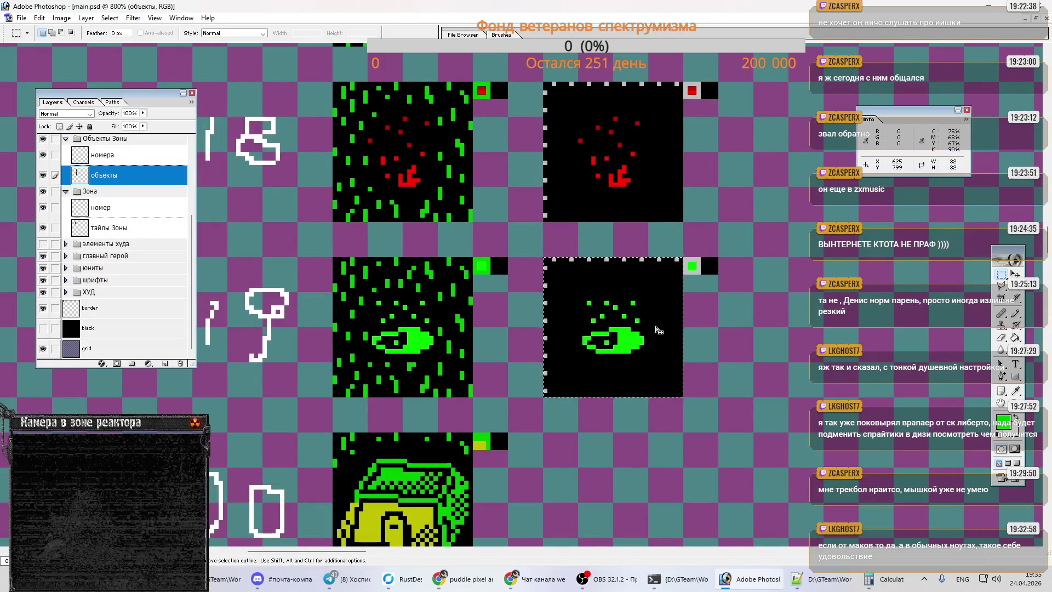
- Scroll the Layers list down and zoom the sprite sheet out to 400%
scroll(466, 321, "down", 3)
scroll(467, 321, "down", 3)
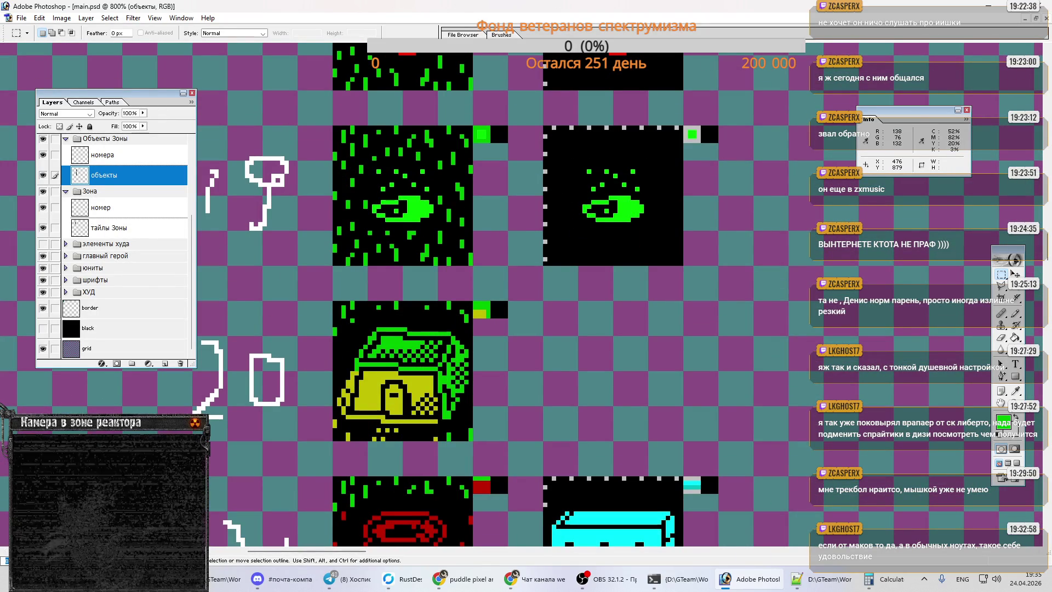
key("ctrl+minus")
key("ctrl+minus")
key("ctrl+minus")
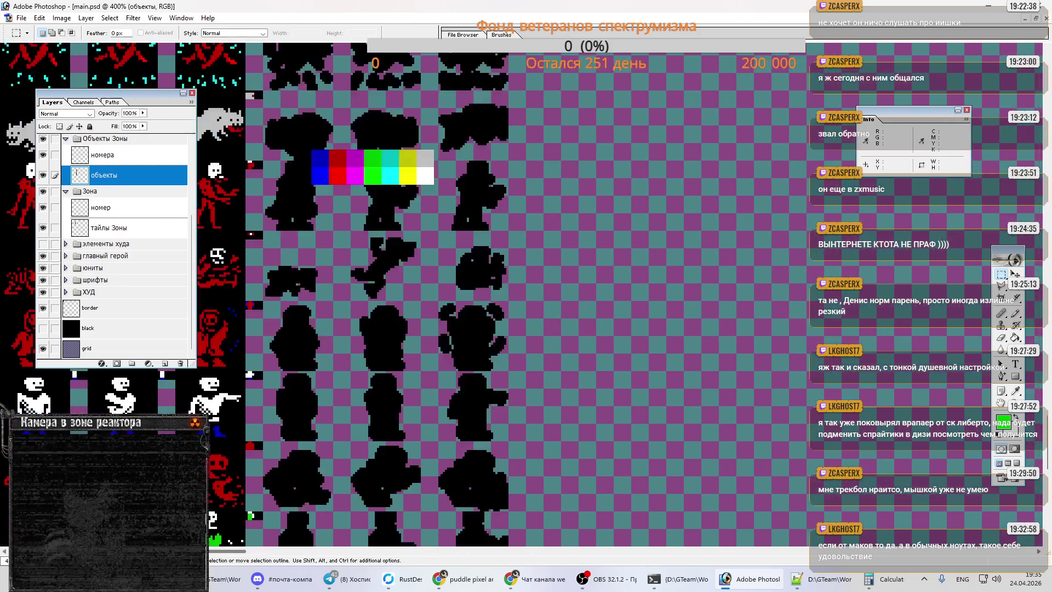
left_click_drag(228, 551, 846, 552)
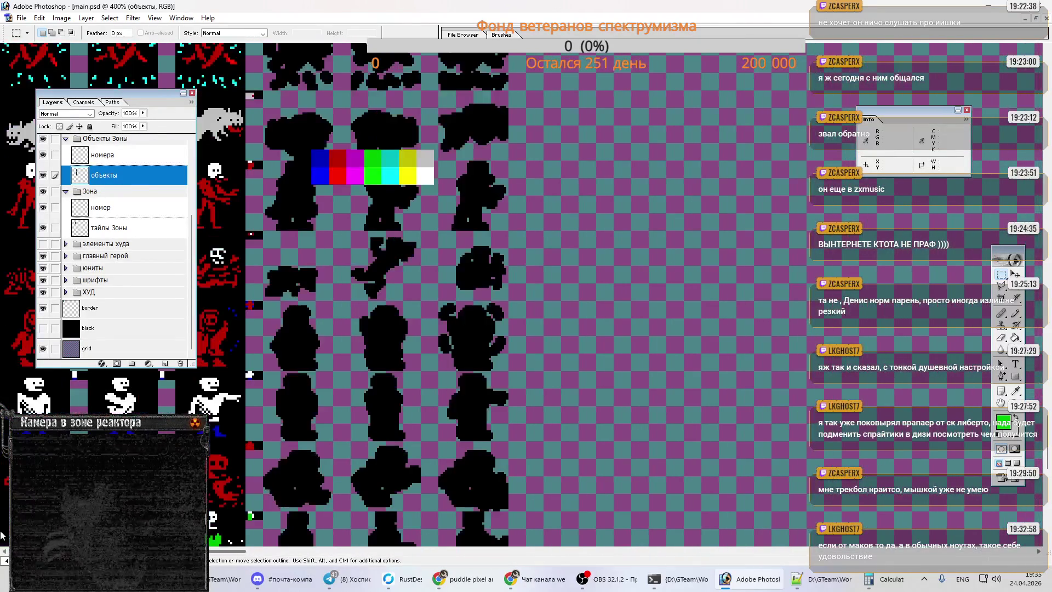
scroll(77, 182, "up", 3)
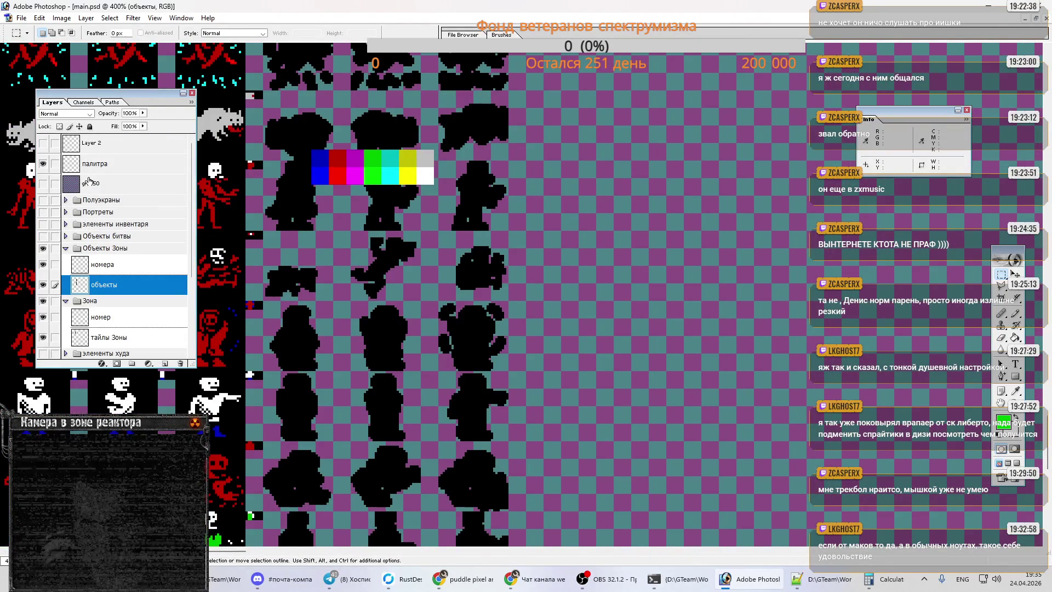
- Move the палитра layer's colour swatches further right
left_click(94, 164)
key("v")
left_click_drag(408, 180, 656, 174)
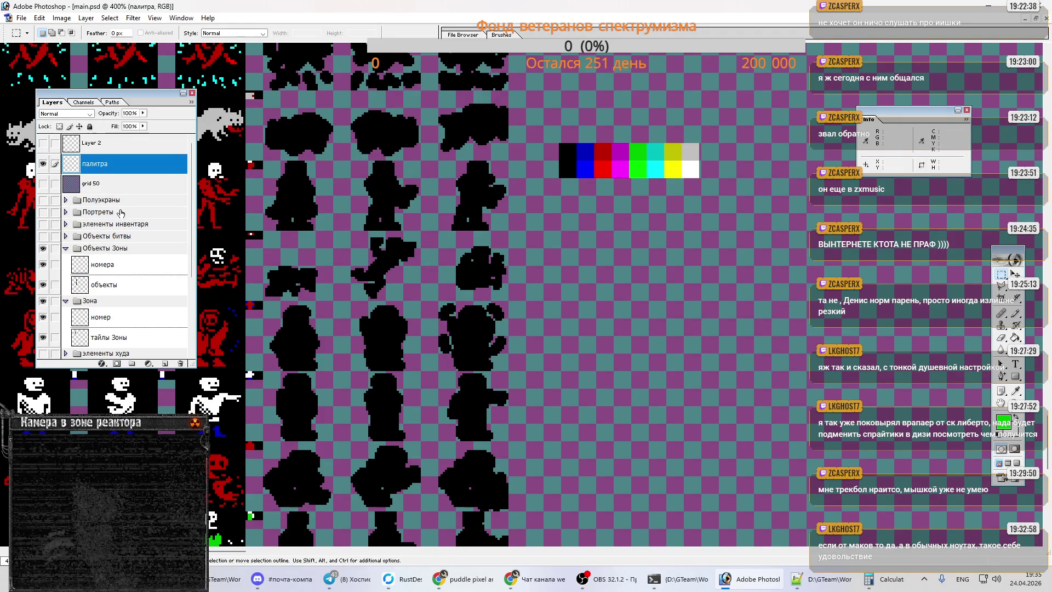
scroll(77, 193, "down", 4)
scroll(787, 276, "up", 10)
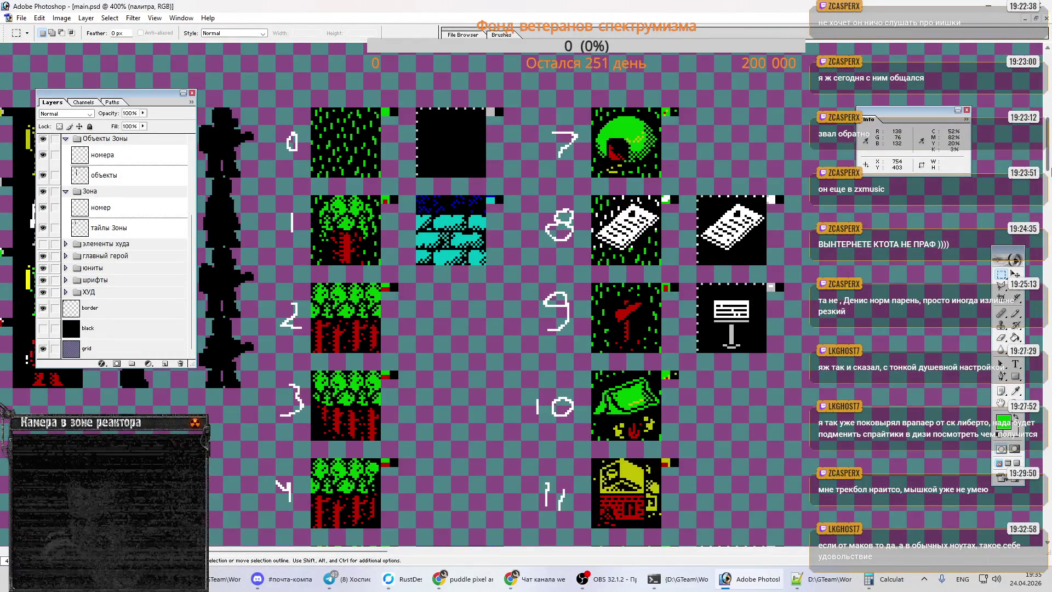
- Scroll the sprite sheet down through tiles 17–26 and open the File menu
scroll(520, 296, "down", 1)
scroll(520, 295, "down", 3)
scroll(520, 295, "down", 3)
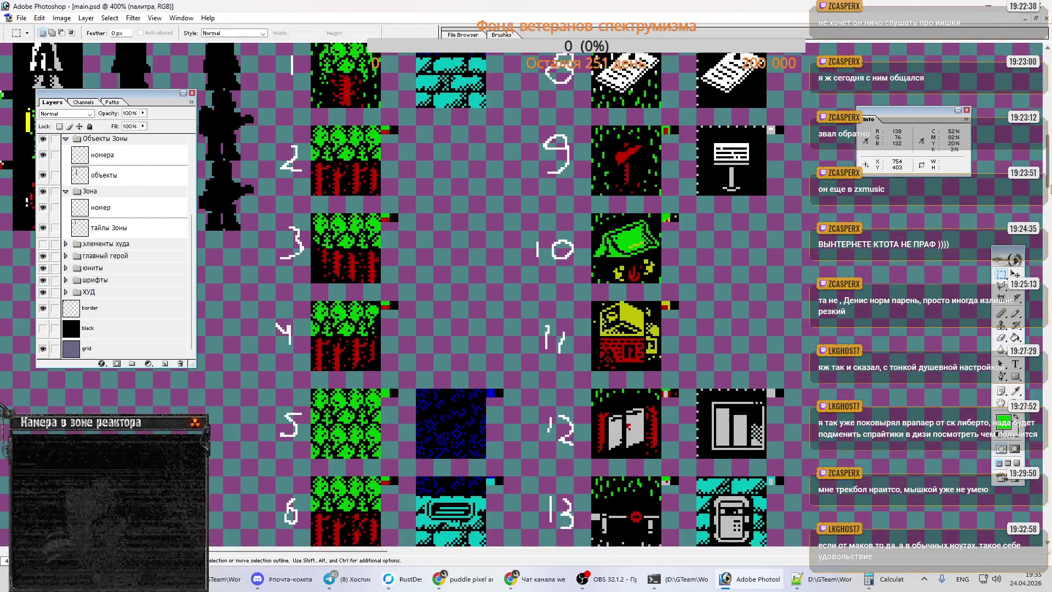
left_click_drag(1049, 188, 1048, 256)
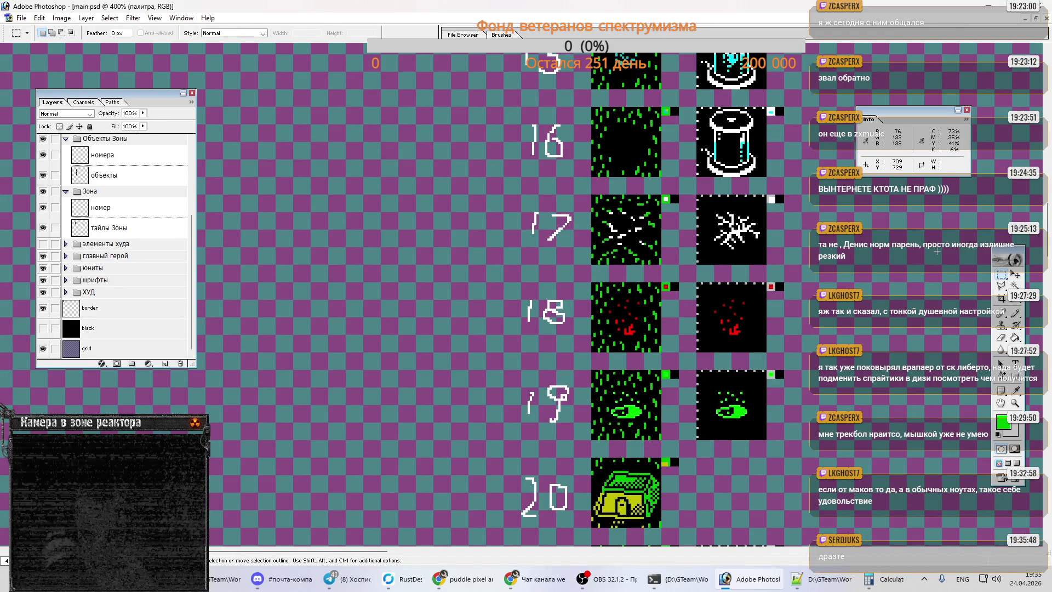
left_click_drag(1048, 237, 1049, 246)
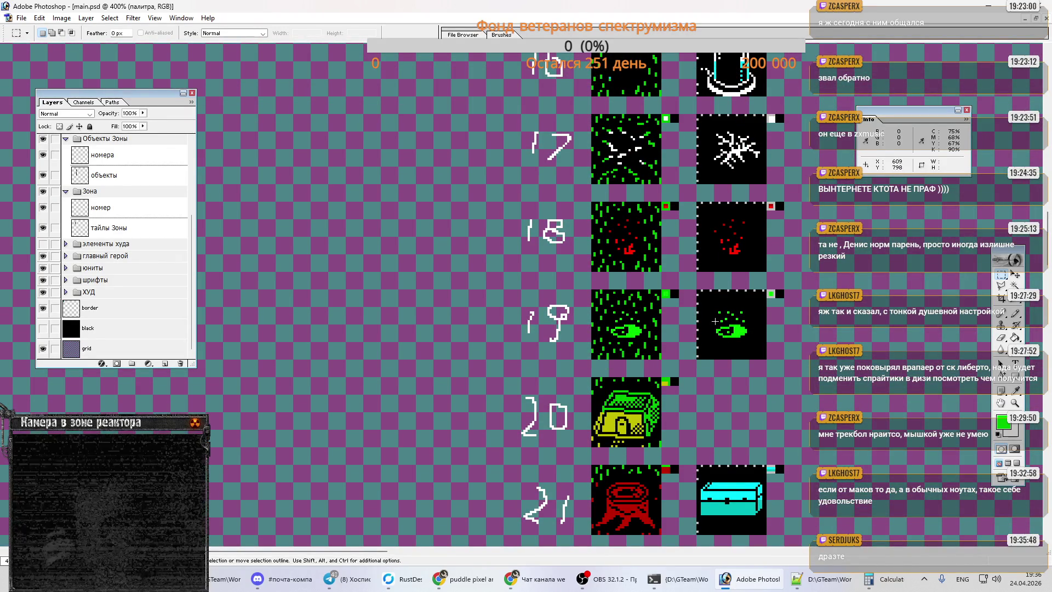
left_click_drag(1049, 268, 1049, 312)
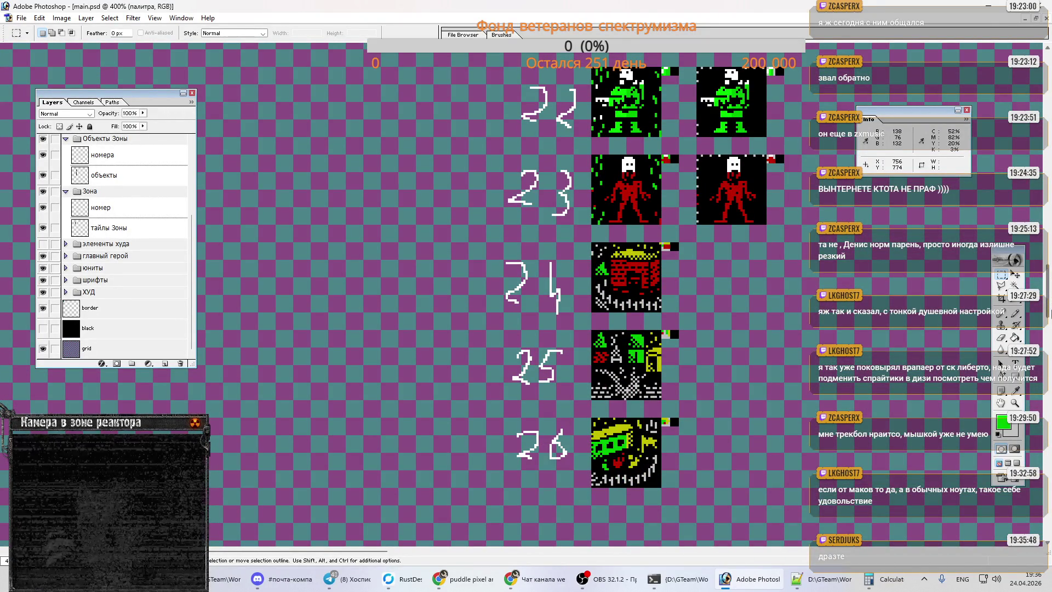
left_click_drag(1048, 312, 1049, 332)
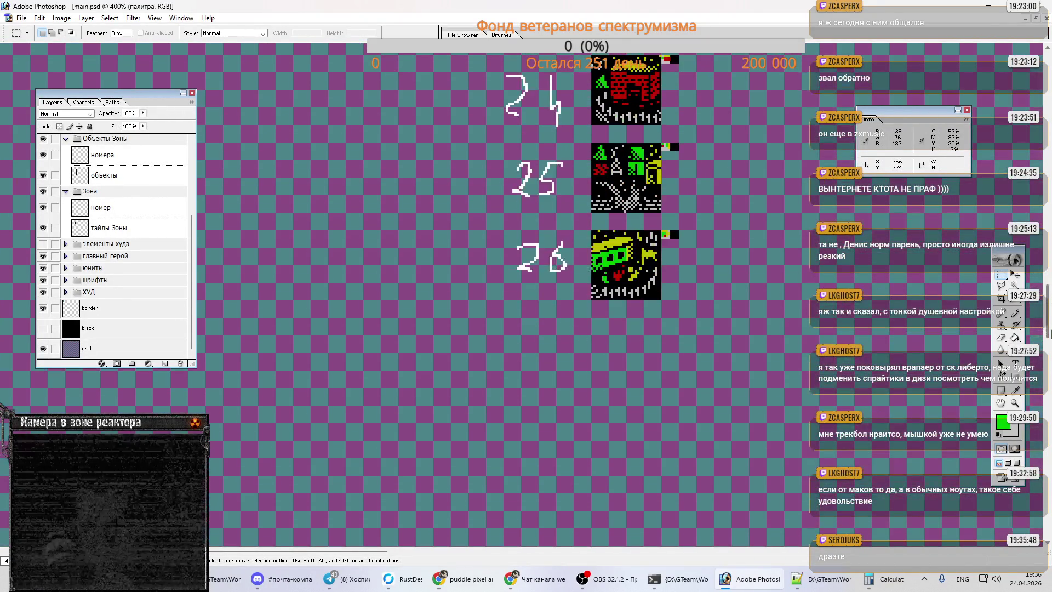
left_click(18, 20)
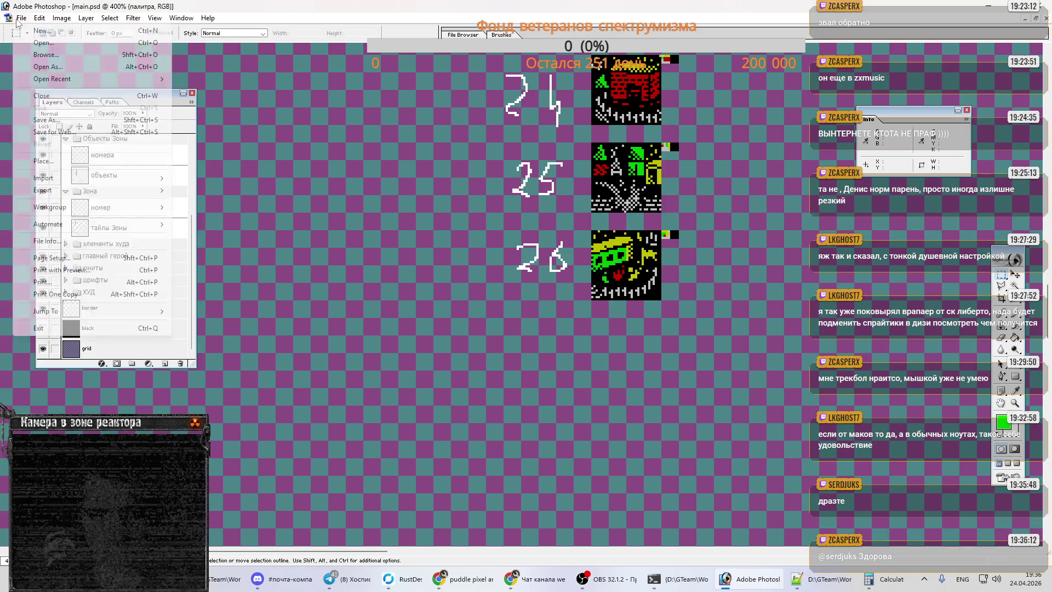
- Save a PNG copy of the sprite sheet over pics/main.png
left_click(82, 108)
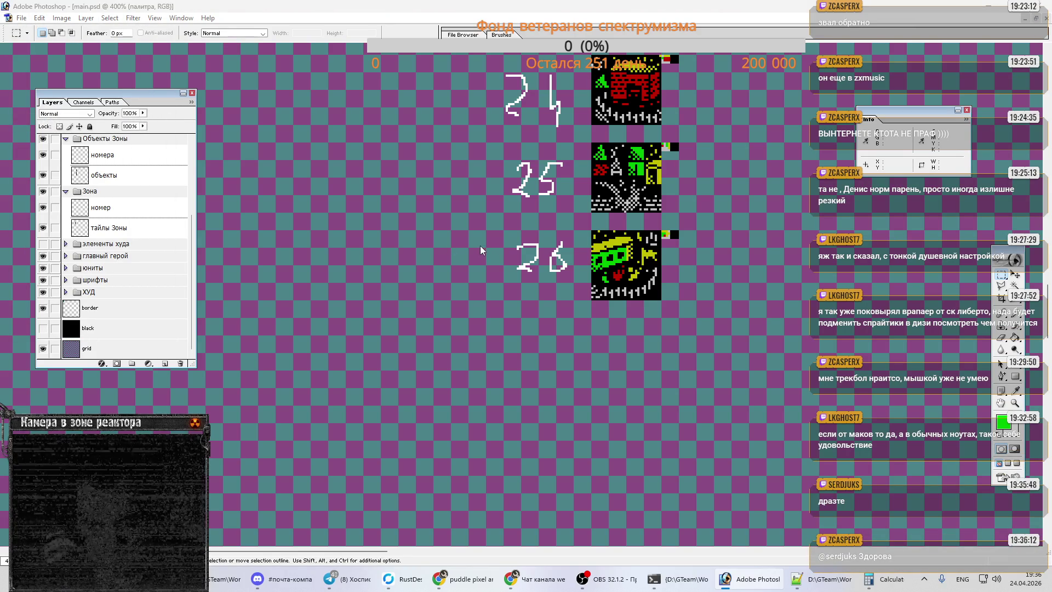
left_click(510, 329)
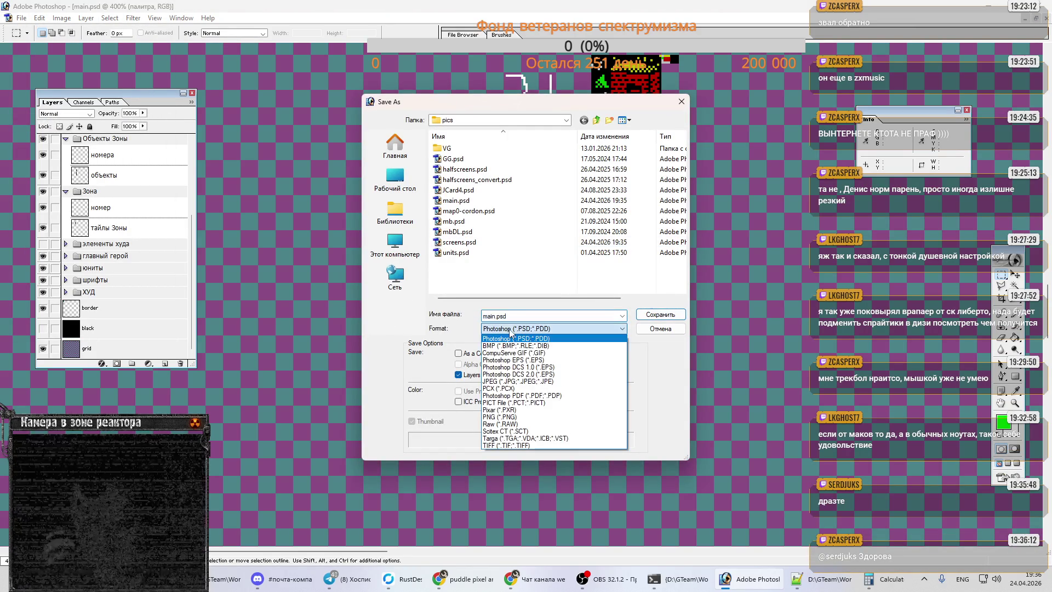
left_click(499, 417)
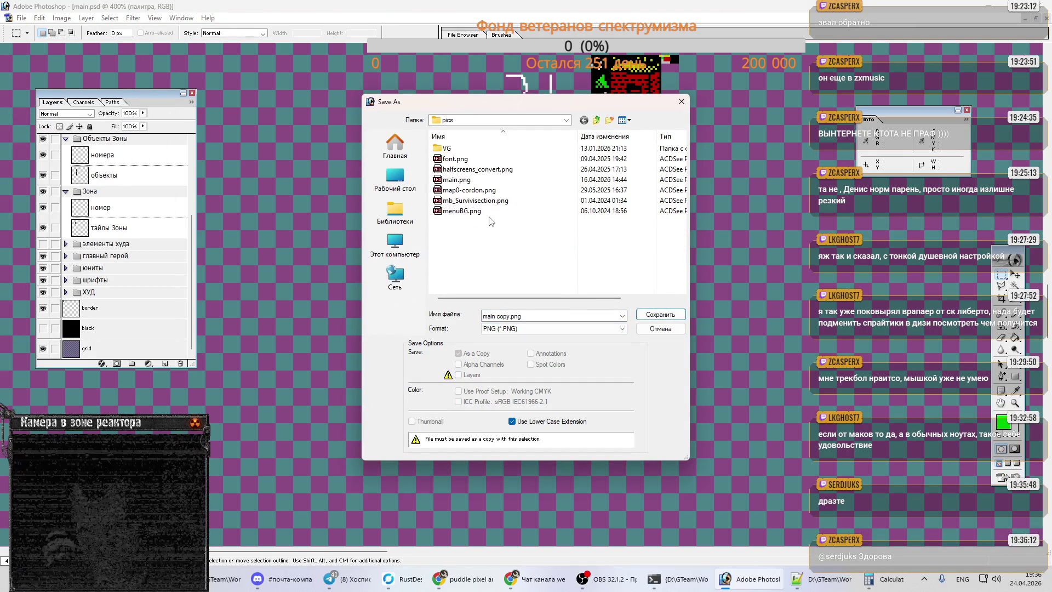
double_click(456, 180)
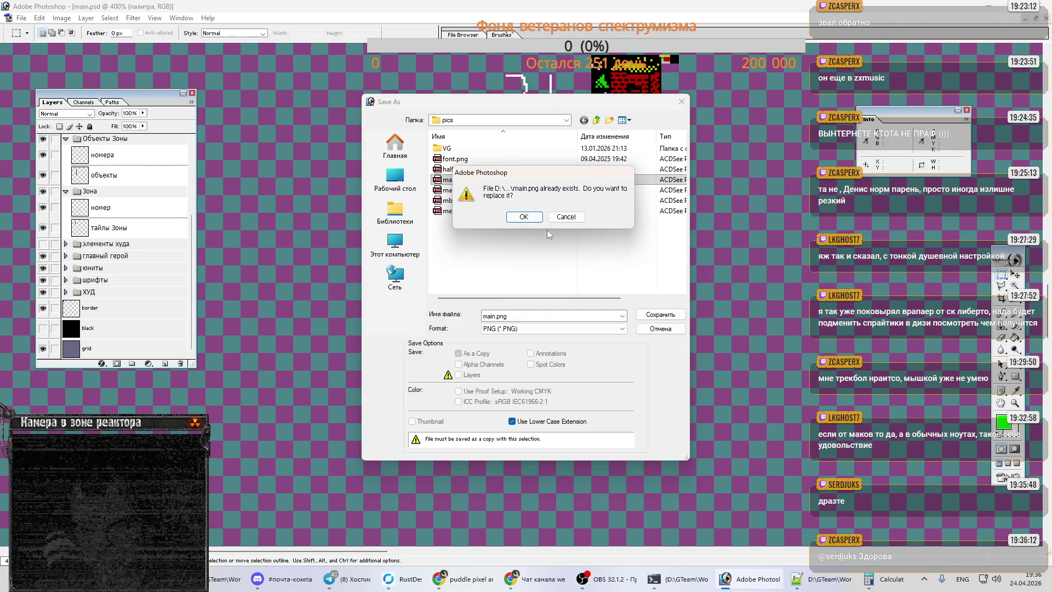
left_click(524, 217)
left_click(559, 278)
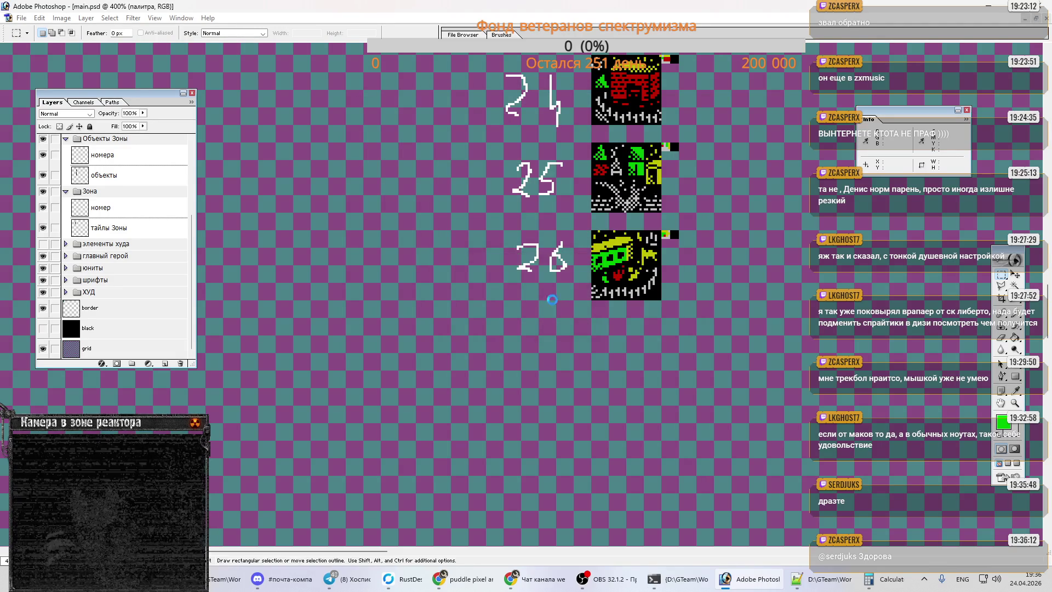
- Select the HabarRuR2 editors folder in Far Manager, then open the forwarded-photos chat in Telegram
left_click(679, 579)
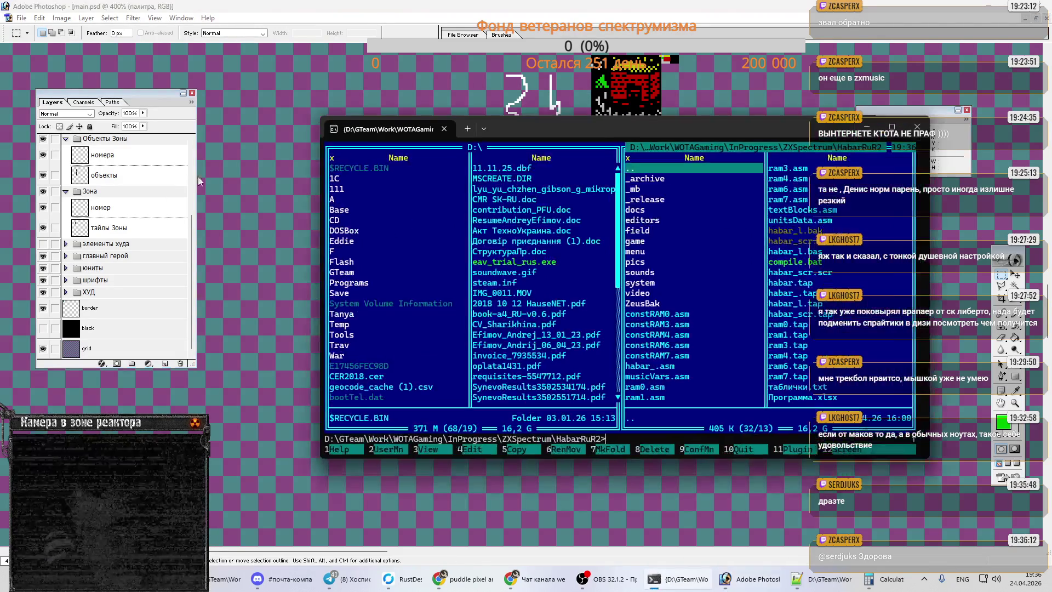
key("ctrl+alt+Right")
left_click(349, 221)
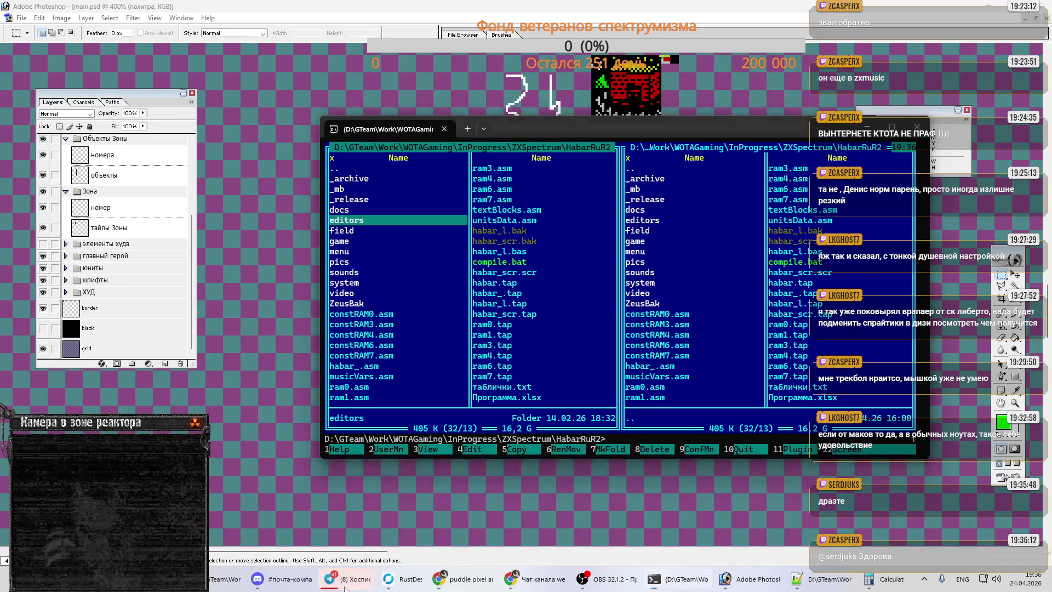
left_click(345, 581)
left_click(126, 261)
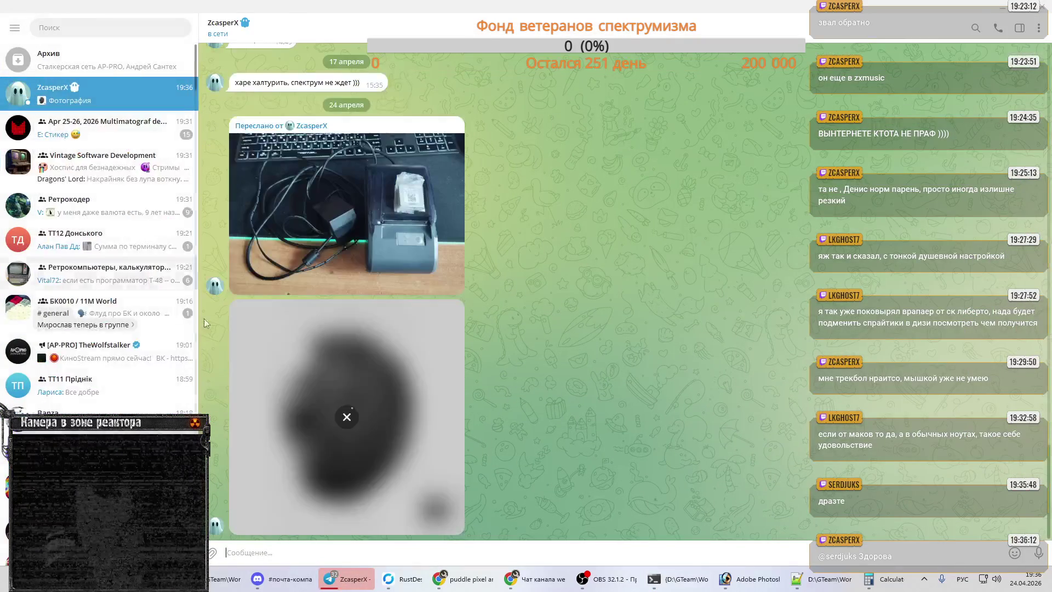
- View the Logitech trackball photo full size, close it, and minimize Telegram
left_click(445, 385)
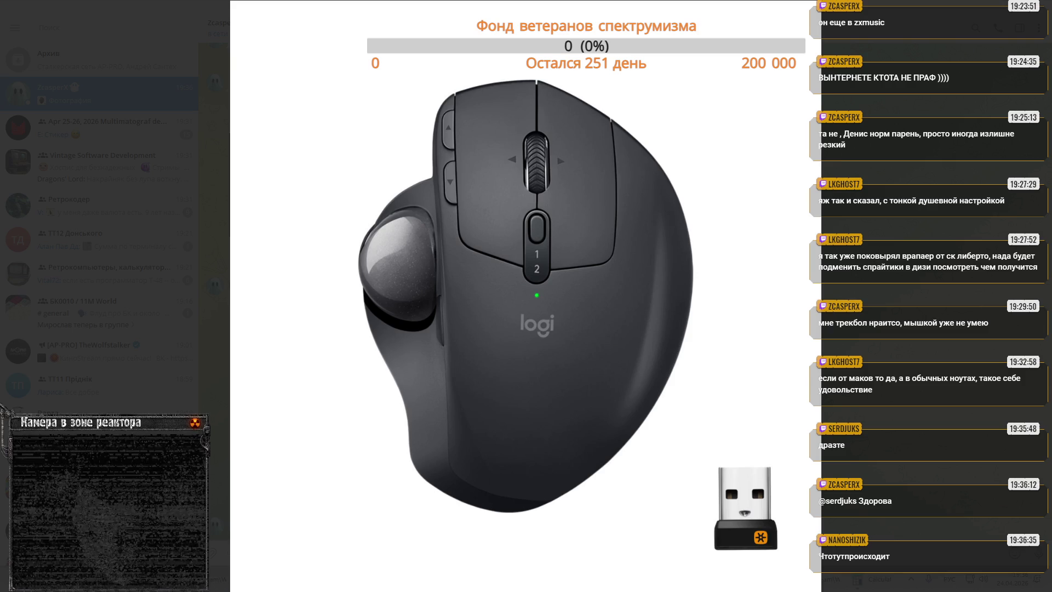
key("Escape")
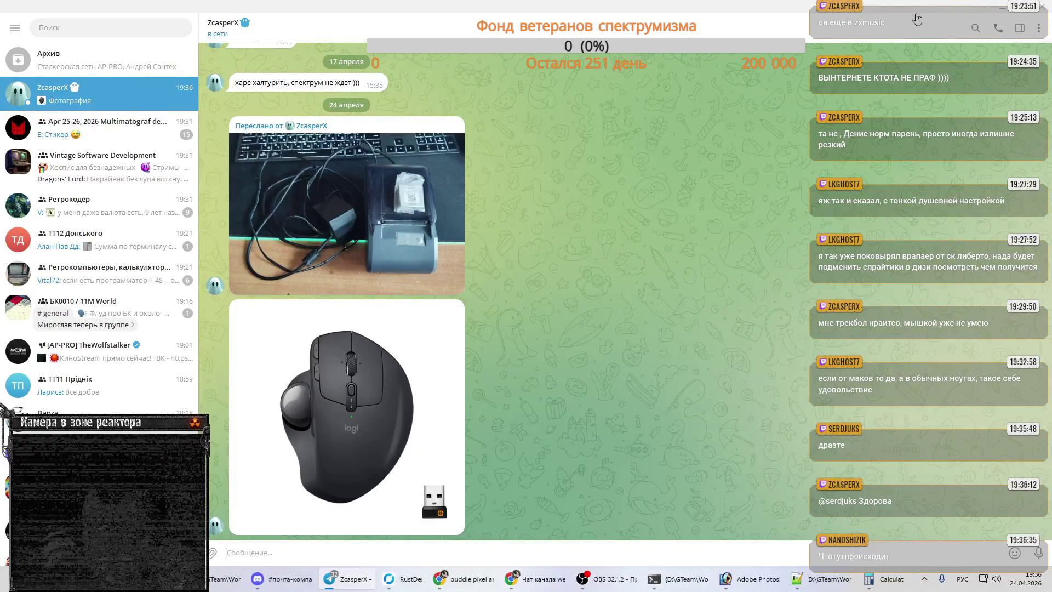
left_click(999, 5)
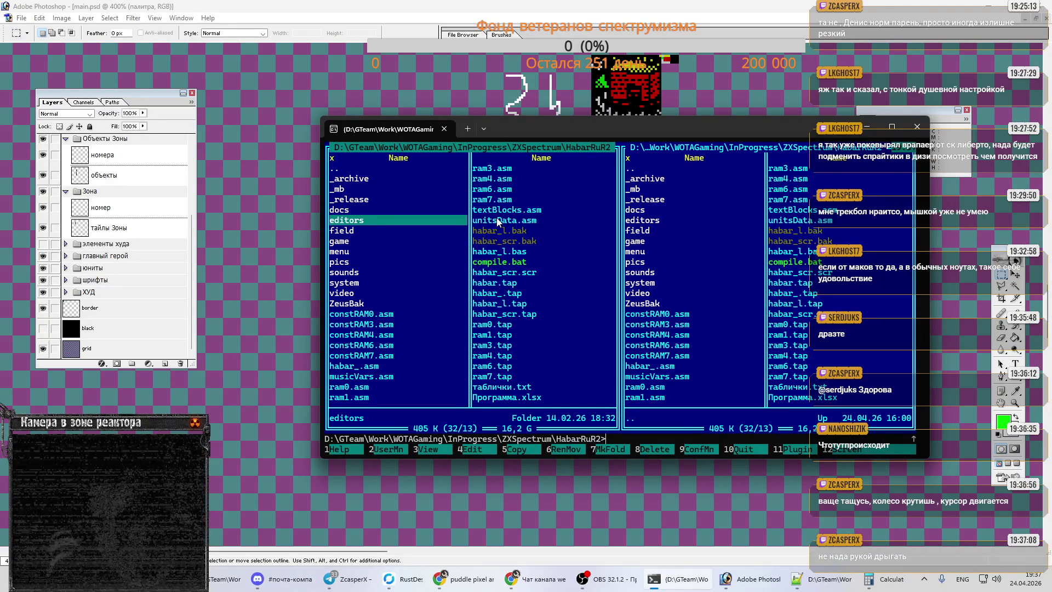
- Browse into editors\res2 in Far Manager, launch Res2.exe, and return to Photoshop
key("Return")
key("Down")
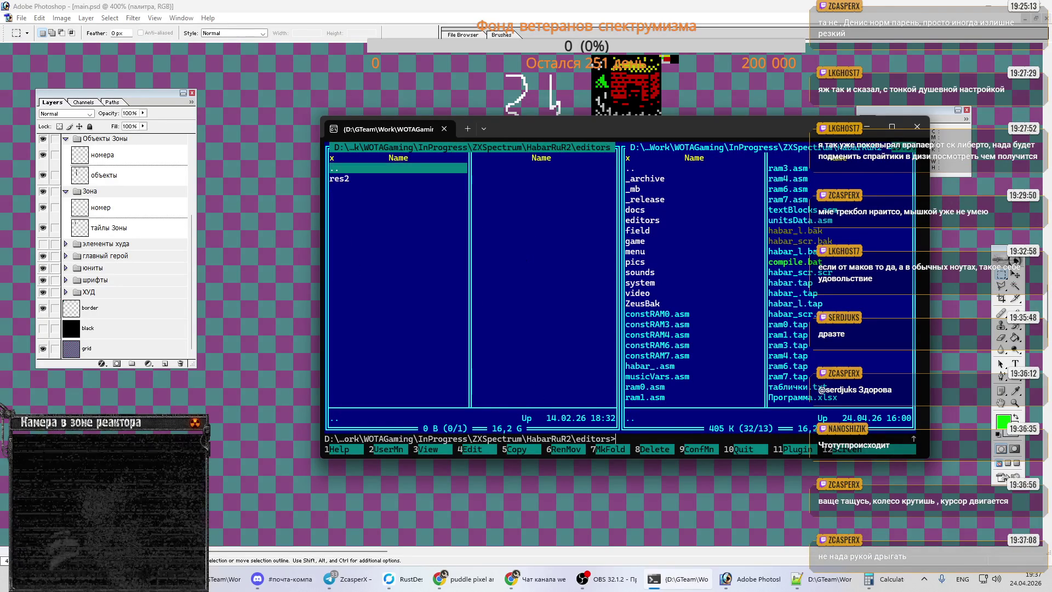
key("Return")
key("Right")
key("Down")
key("Down")
key("Down")
key("Return")
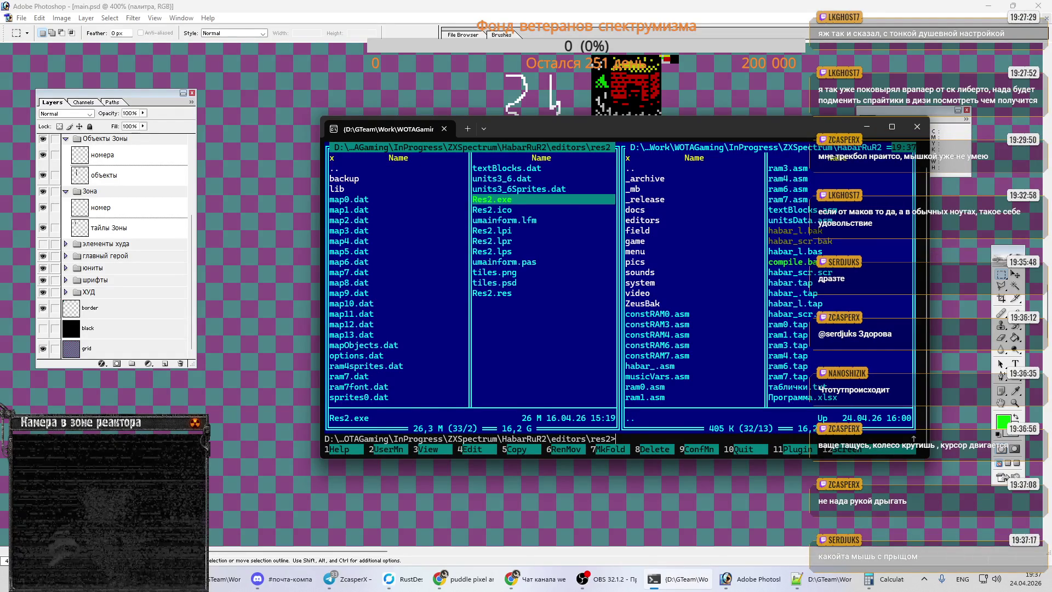
key("alt+Tab")
scroll(422, 257, "up", 3)
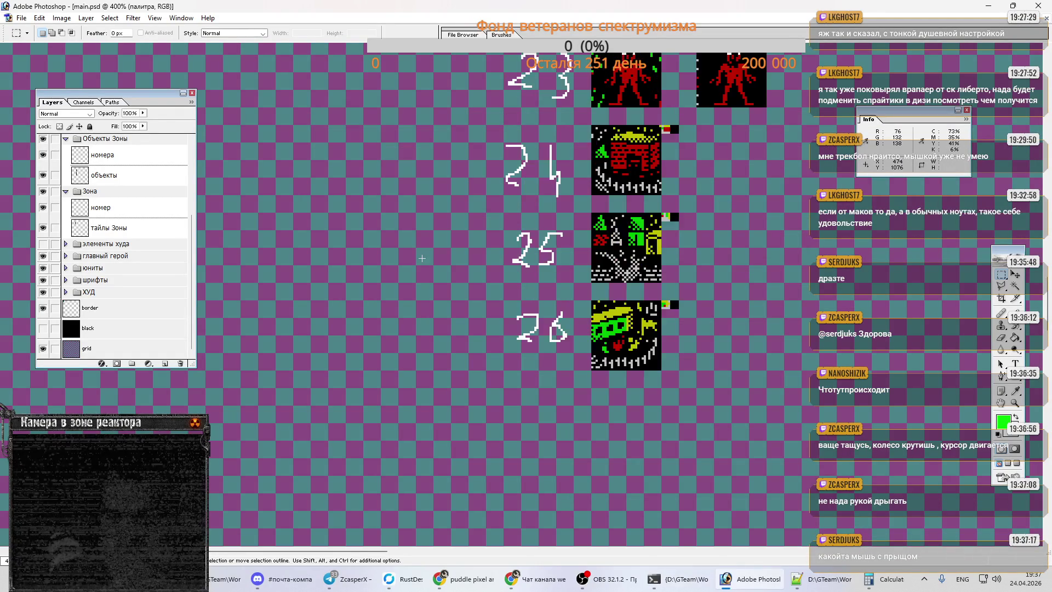
- Scroll around the sprite sheet, moving the Layers palette off the left-side sprites
scroll(421, 257, "up", 2)
scroll(421, 257, "up", 2)
left_click_drag(1047, 287, 1048, 324)
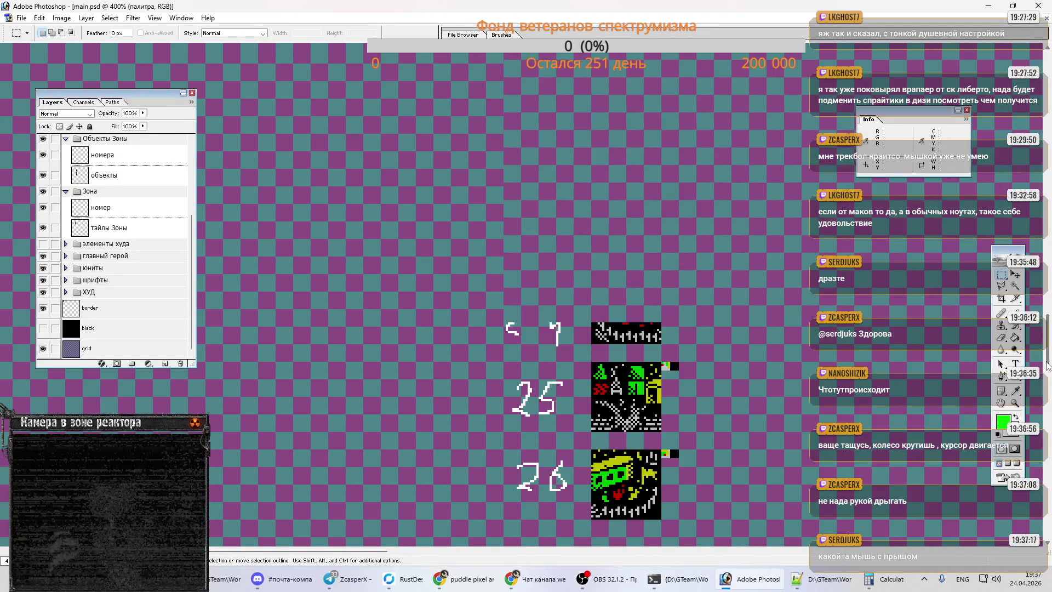
left_click_drag(1048, 359, 1049, 87)
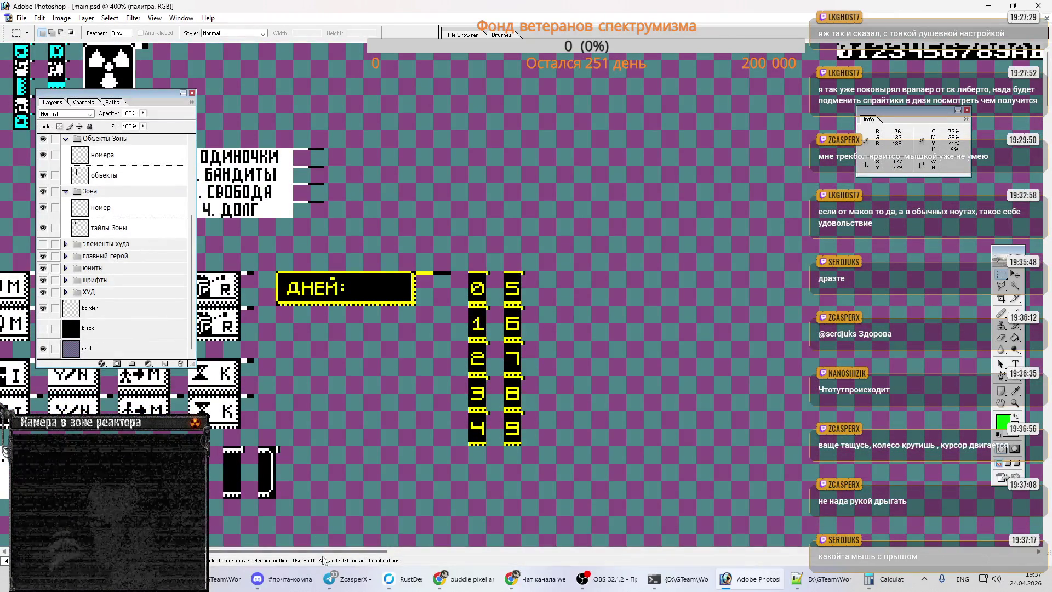
left_click_drag(325, 555, 189, 555)
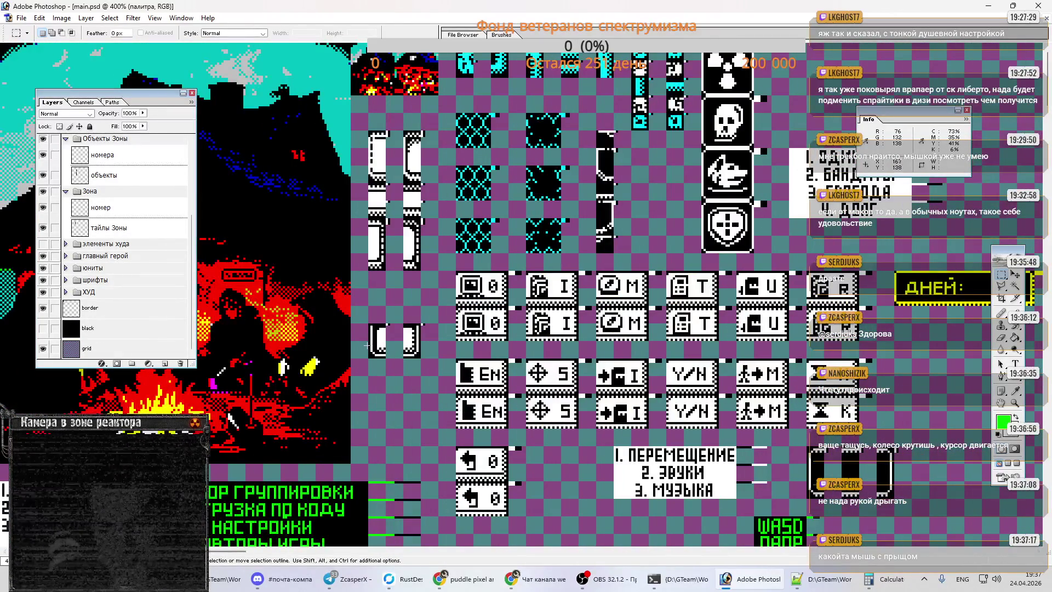
left_click_drag(1048, 82, 1048, 170)
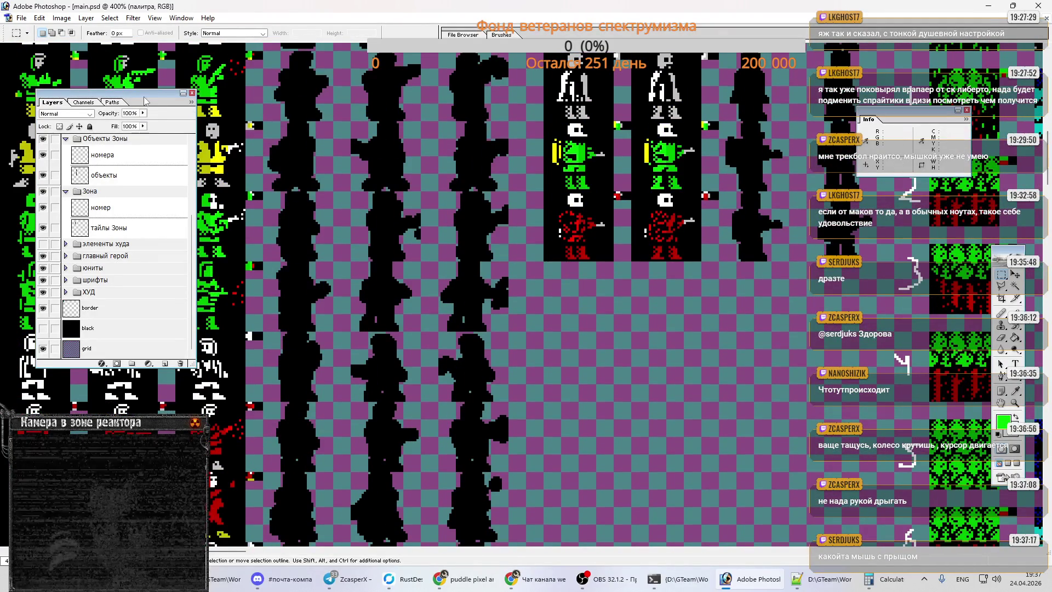
left_click_drag(175, 93, 492, 93)
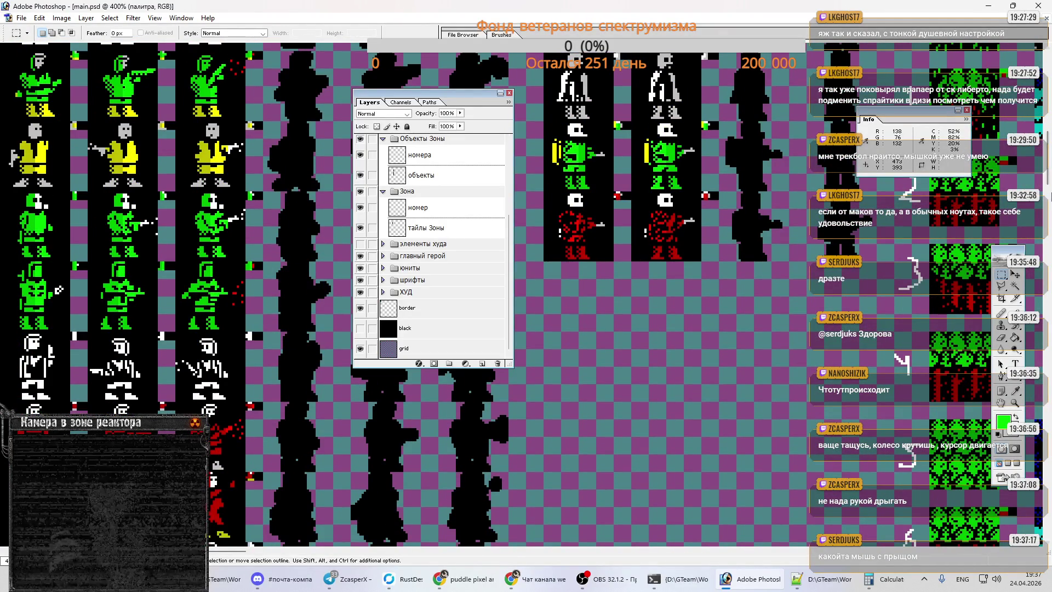
mouse_move(1049, 174)
left_mouse_down()
mouse_move(1049, 476)
mouse_move(1049, 422)
left_mouse_up()
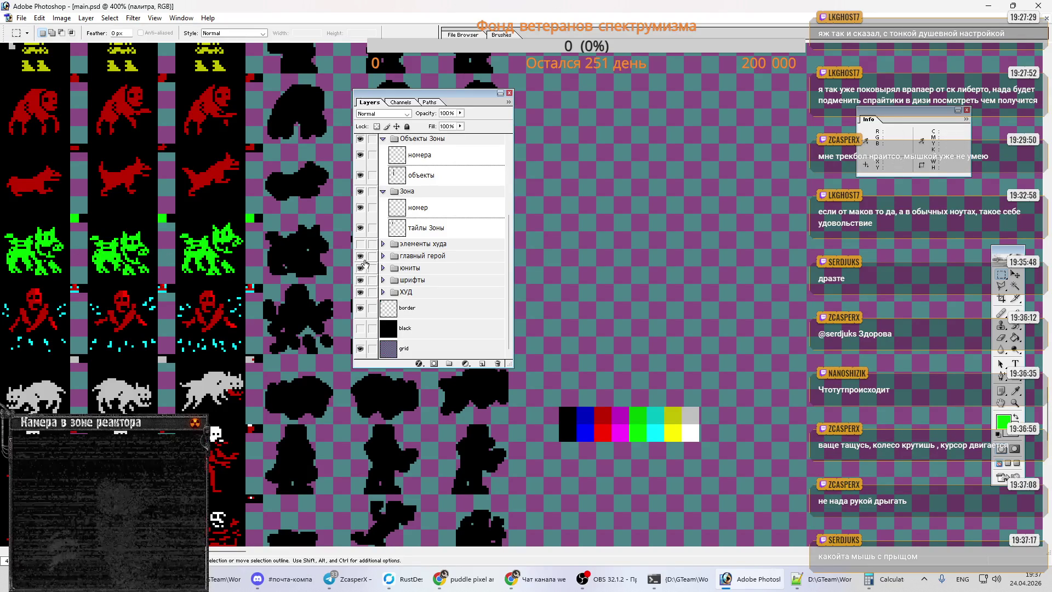
left_click_drag(1049, 422, 1047, 104)
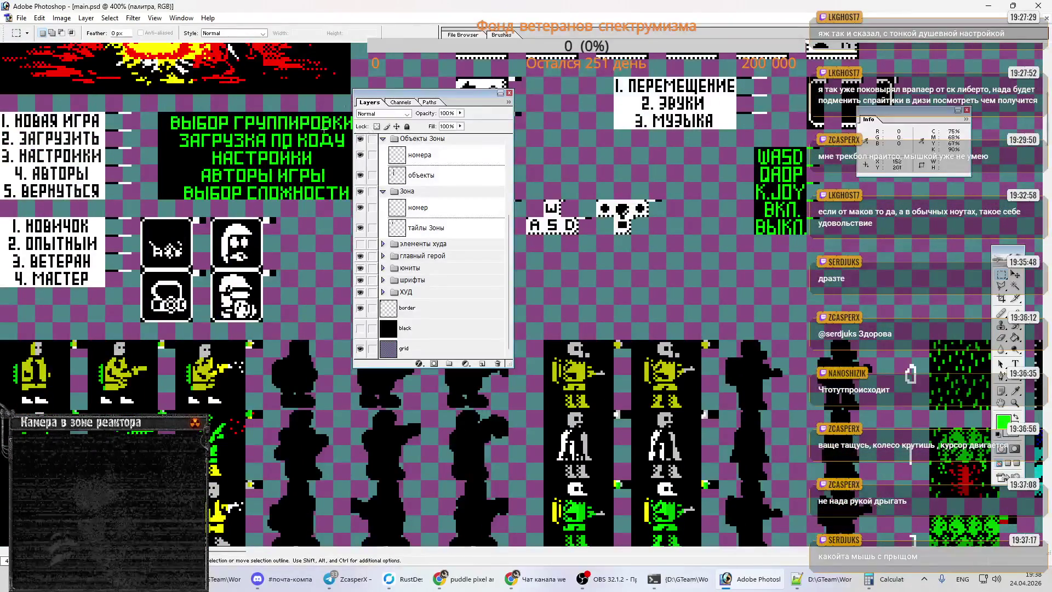
- Move the Layers palette back and launch Res2.exe from Far Manager
scroll(624, 125, "up", 10)
scroll(310, 135, "up", 4)
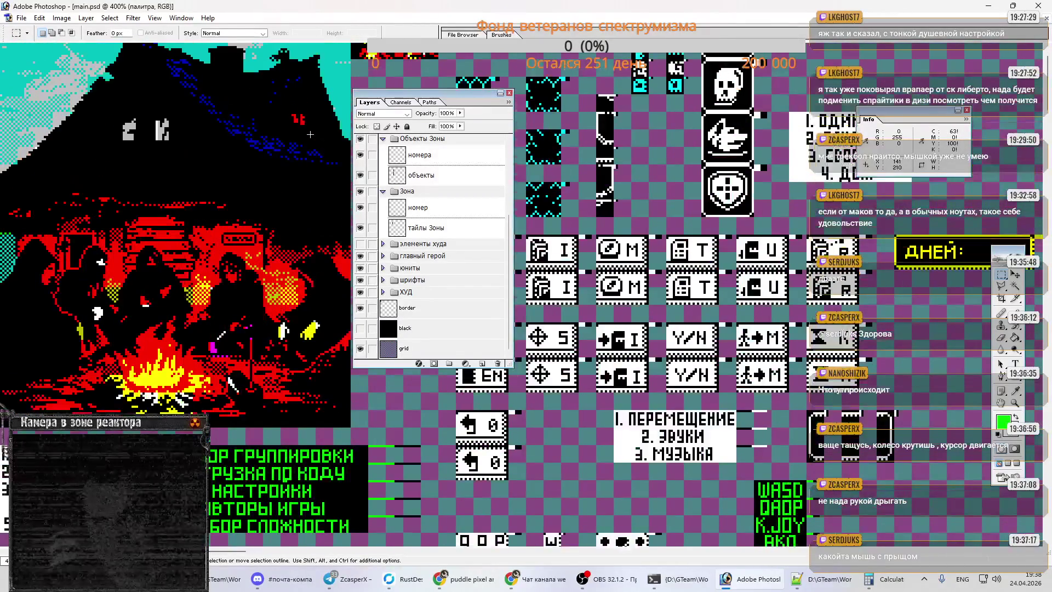
left_click_drag(416, 96, 136, 83)
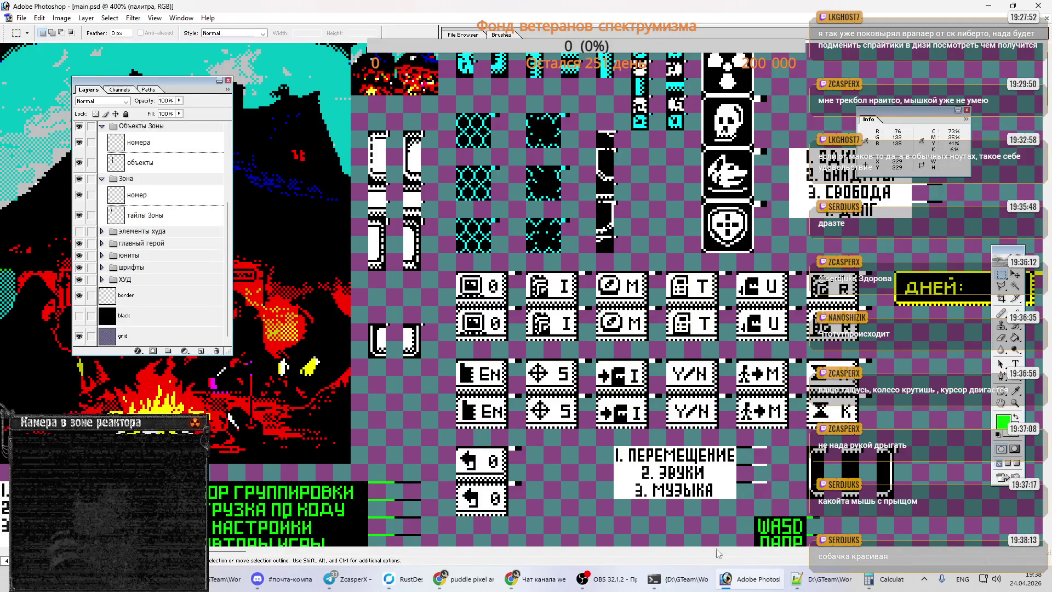
left_click(679, 579)
key("Return")
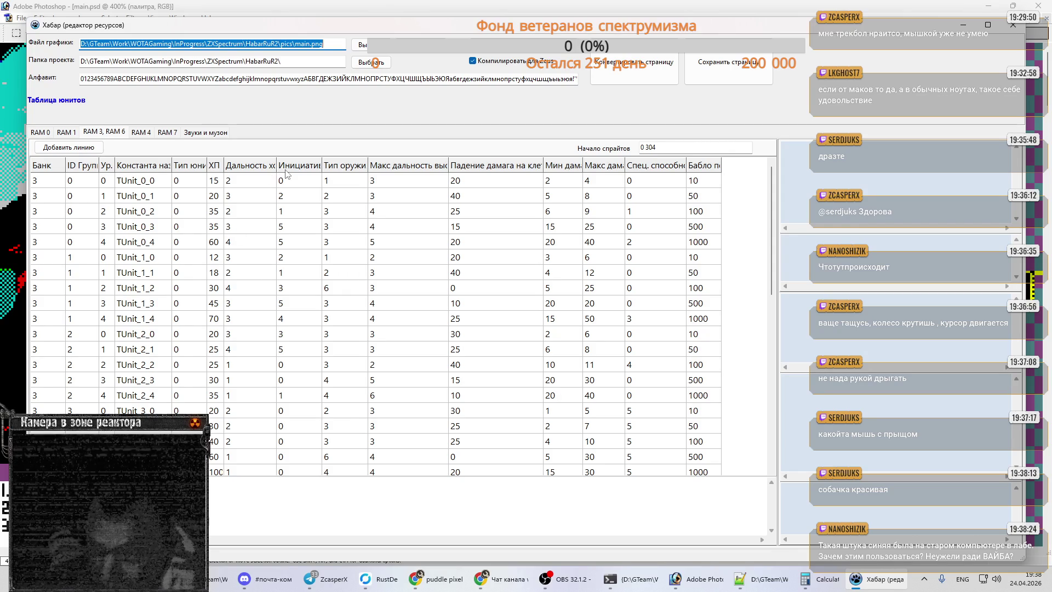
- Convert the current resource page, then browse the maps/objects, RAM 1 and RAM 0 pages
left_click(620, 57)
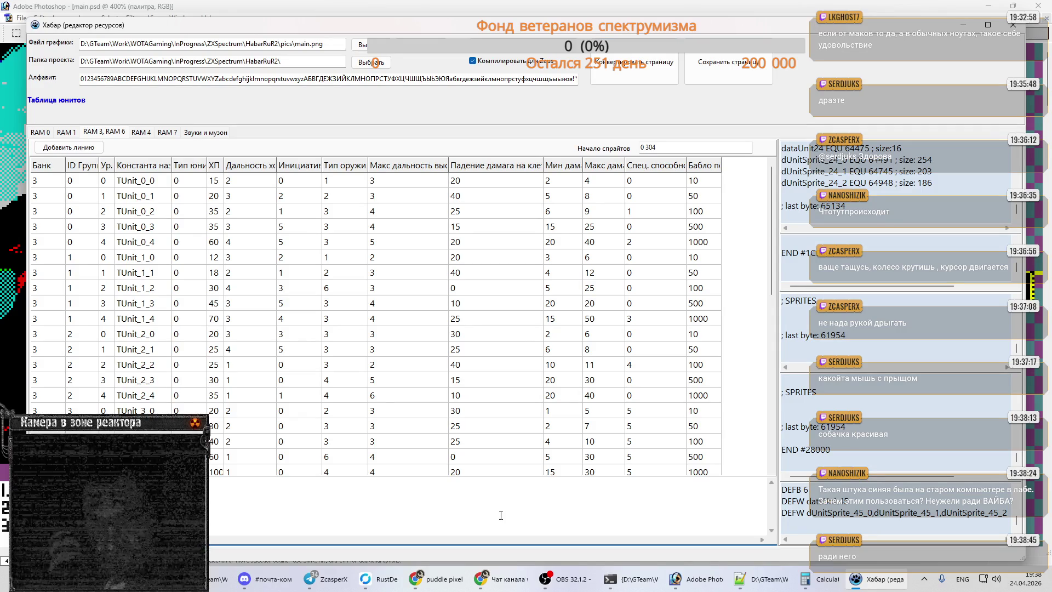
left_click(146, 133)
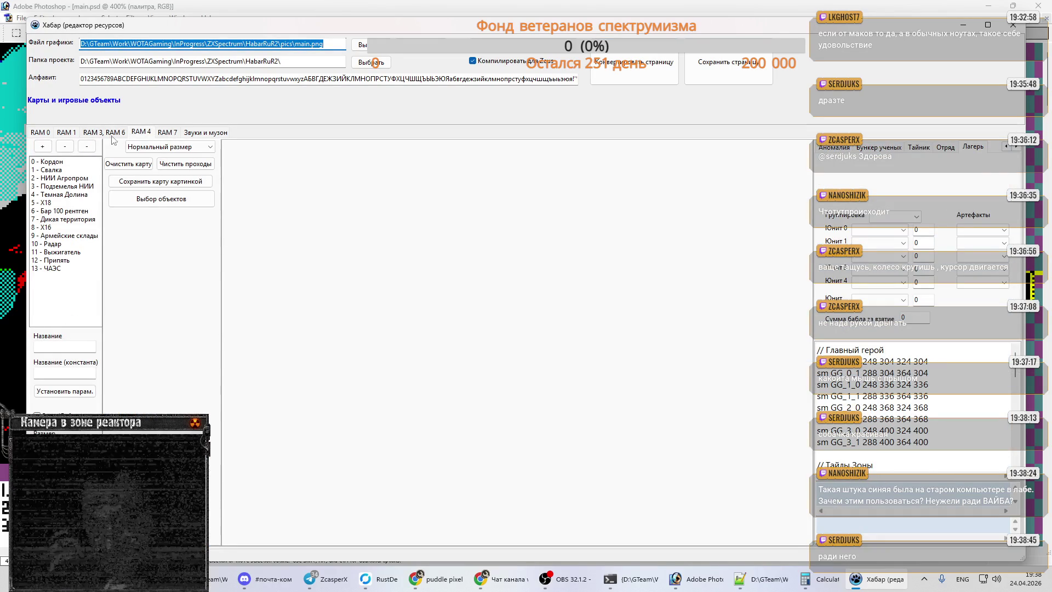
left_click(68, 134)
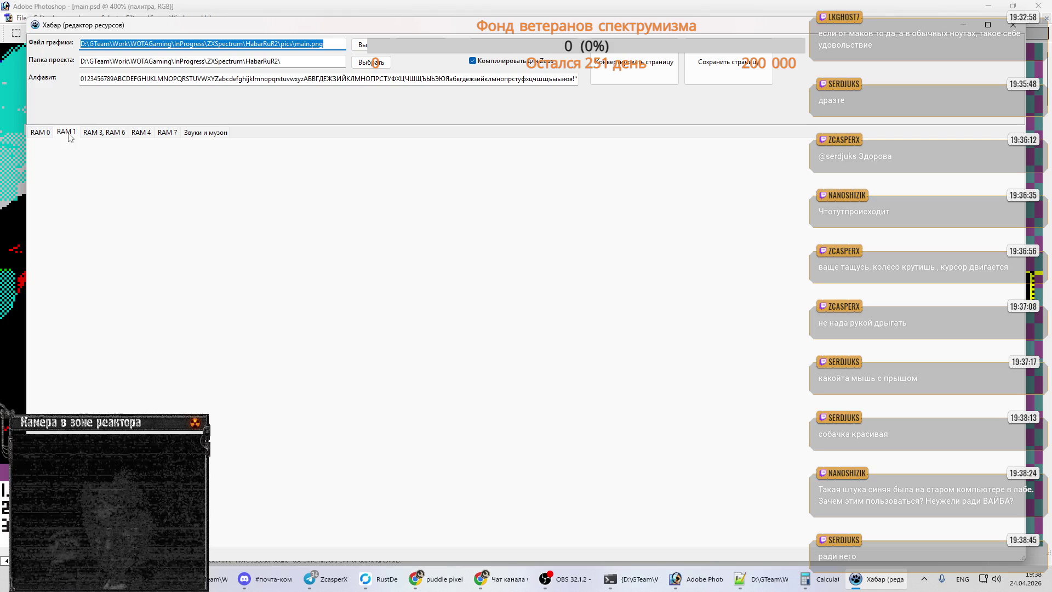
left_click(47, 133)
left_click(141, 134)
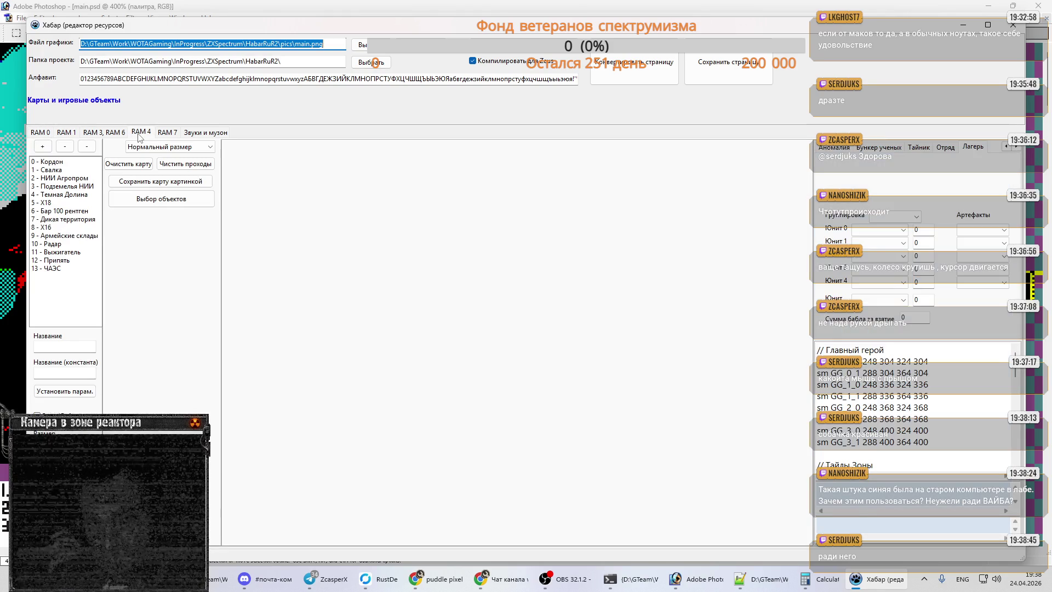
- Check the object sprite listing near mo_15_artL, then return to the RAM 3, RAM 6 unit table
left_click(953, 426)
scroll(954, 426, "down", 10)
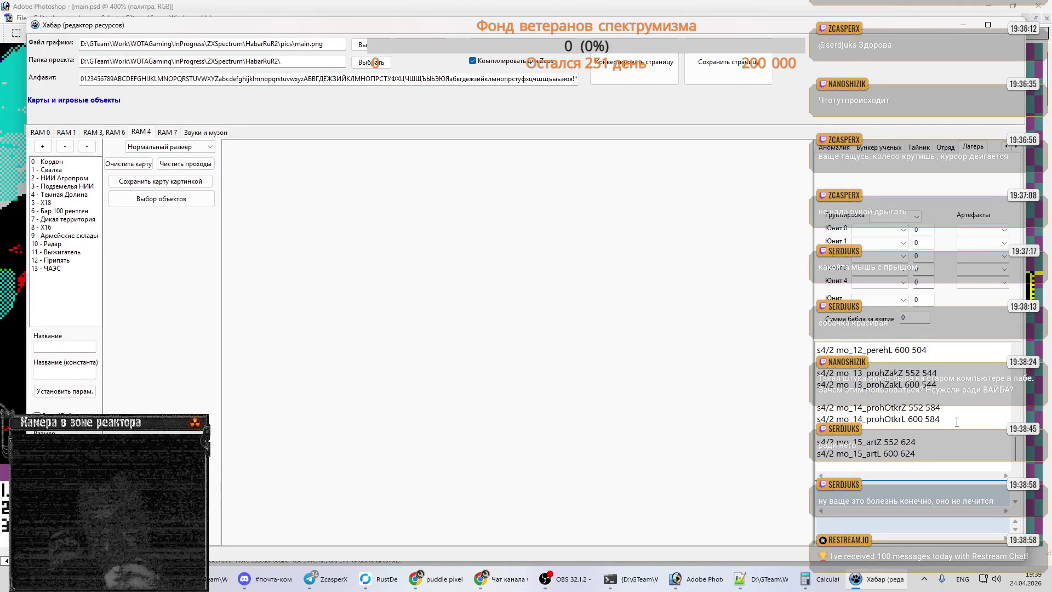
left_click(922, 453)
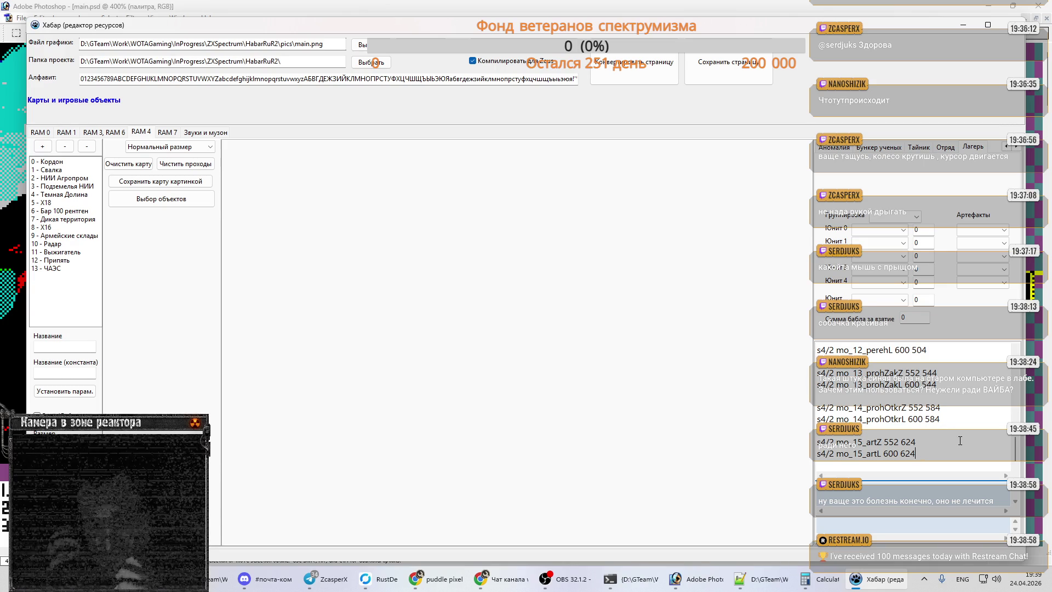
left_click(94, 133)
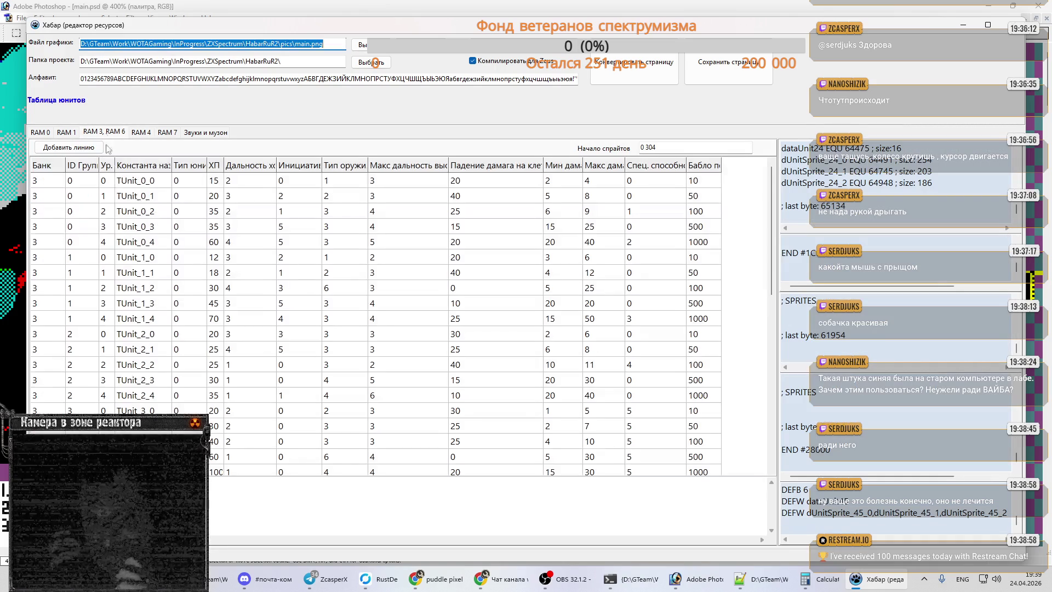
left_click(366, 503)
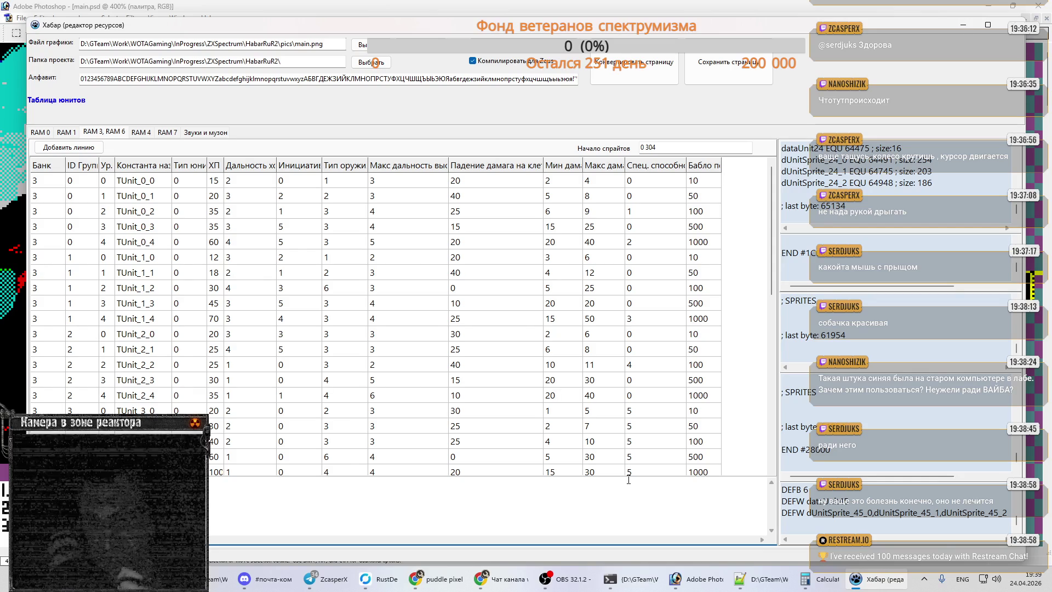
left_click(774, 586)
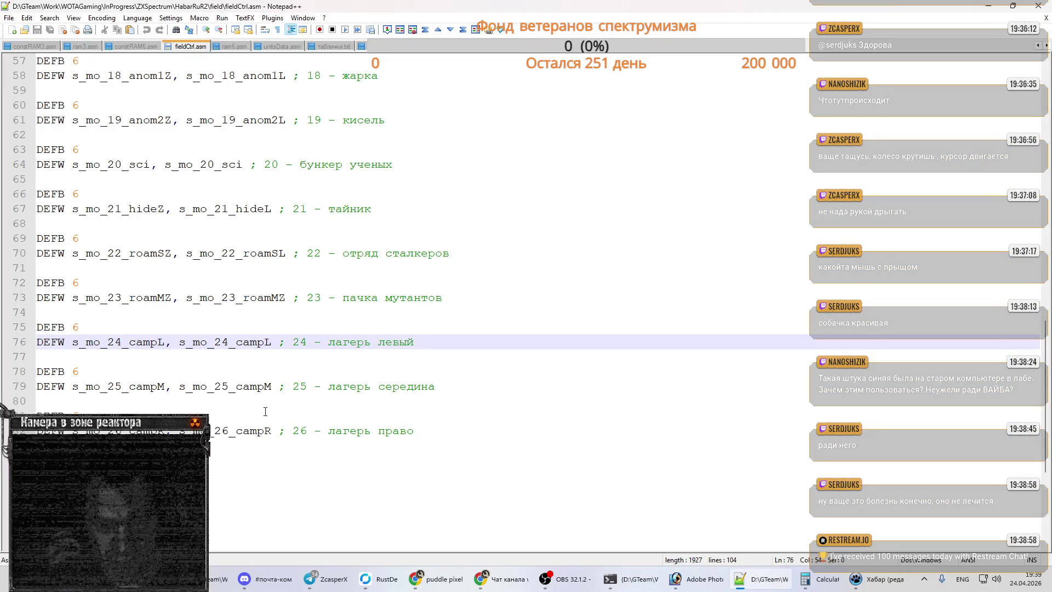
- Review the artEmpty and электра sprite entries in fieldCtrl.asm, then minimize Notepad++
scroll(295, 399, "up", 2)
scroll(336, 322, "up", 5)
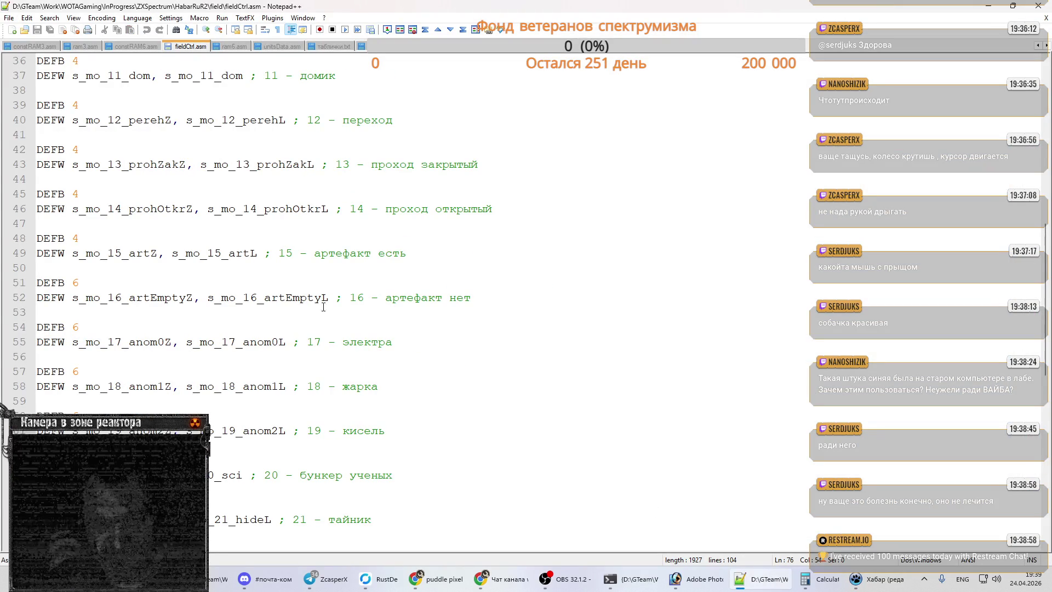
left_click(138, 282)
left_click(139, 297)
scroll(176, 296, "down", 1)
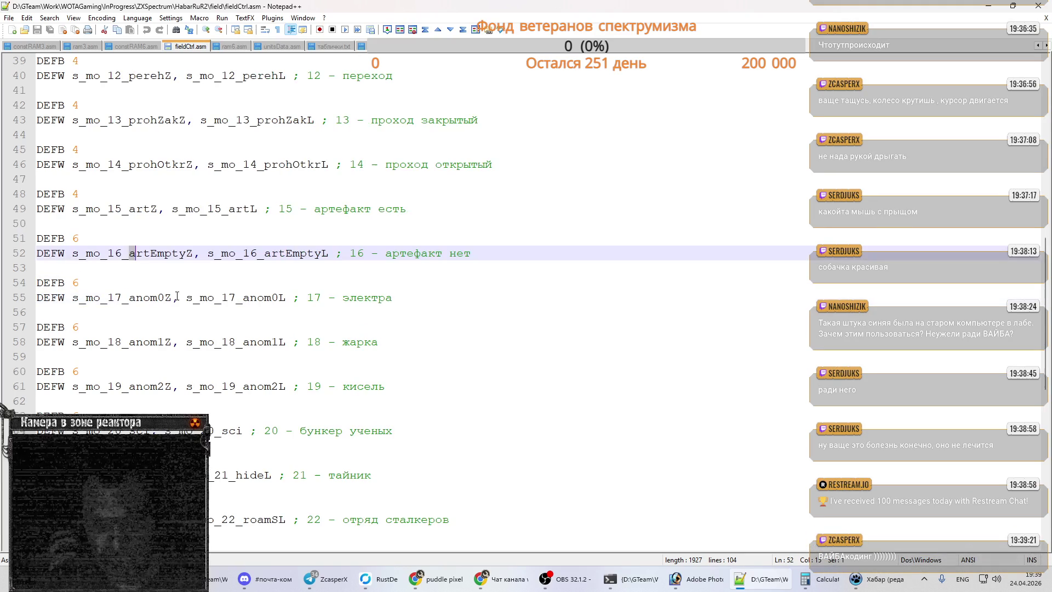
left_click(235, 296)
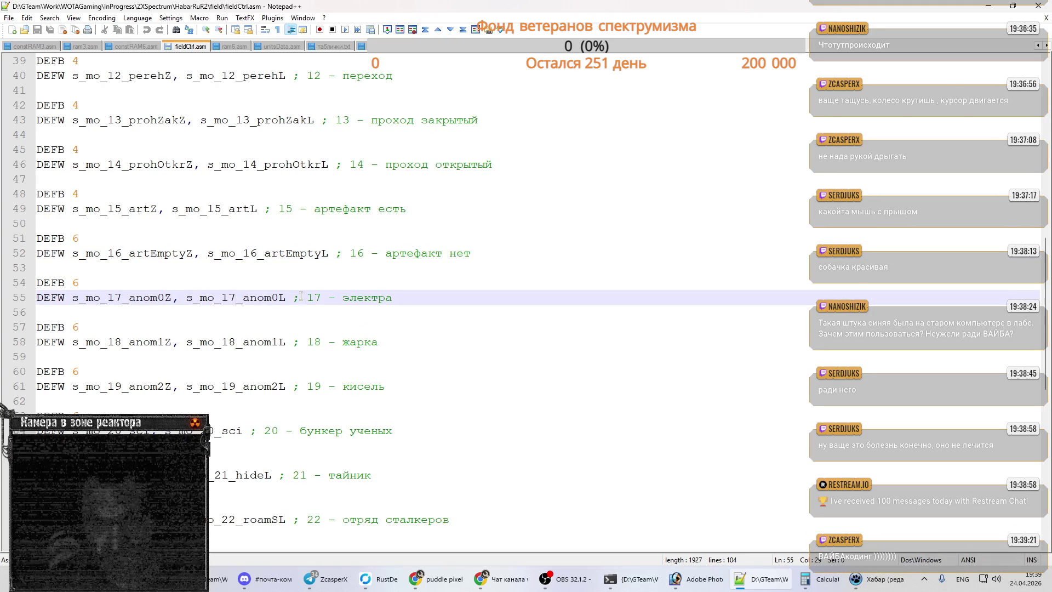
scroll(280, 295, "down", 3)
scroll(296, 295, "down", 2)
scroll(315, 296, "down", 4)
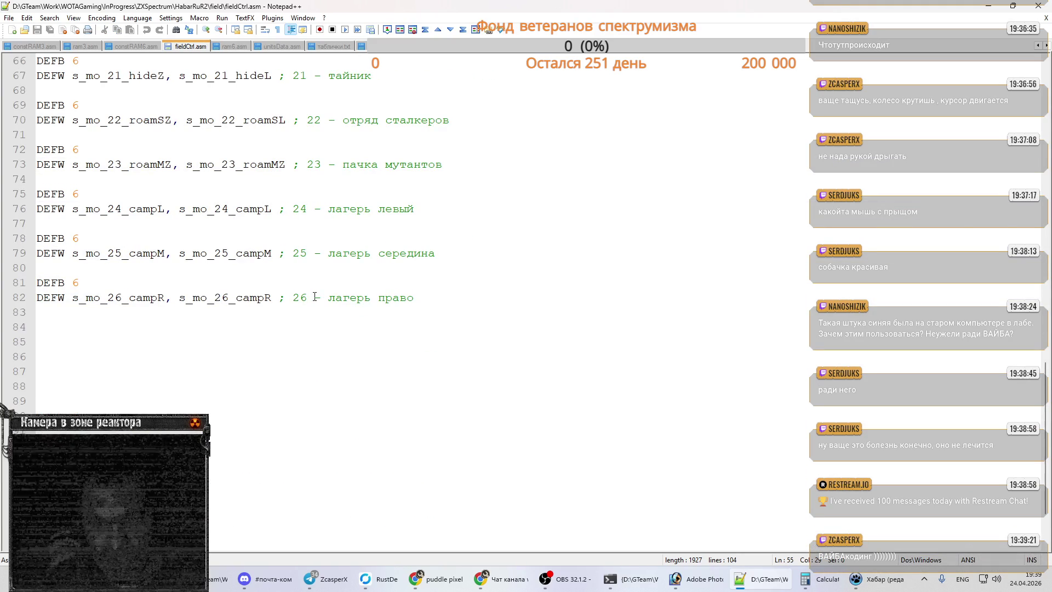
scroll(315, 296, "up", 2)
scroll(314, 296, "up", 1)
scroll(314, 297, "up", 2)
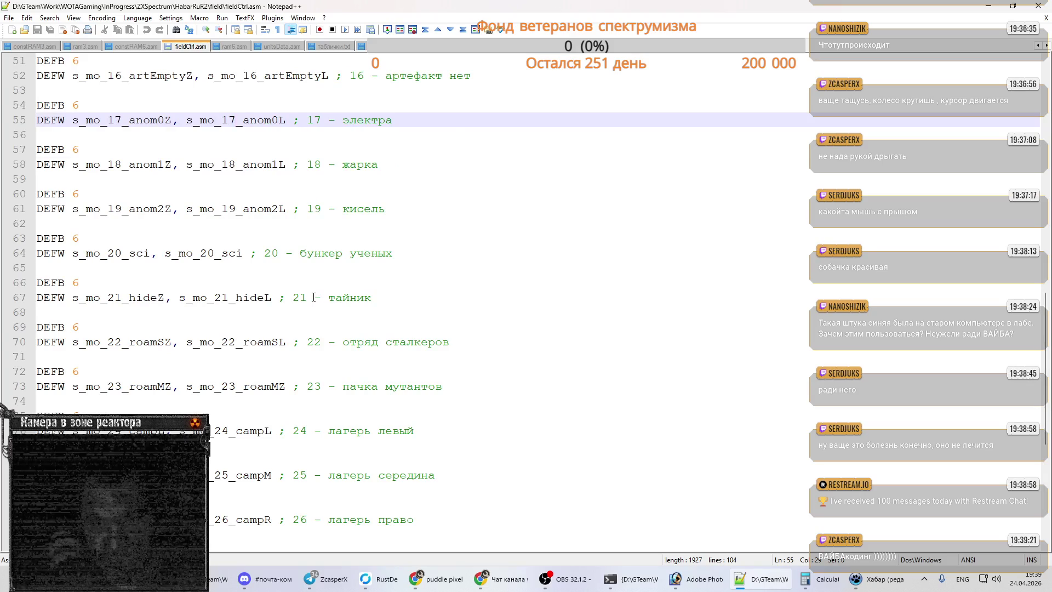
scroll(314, 297, "up", 2)
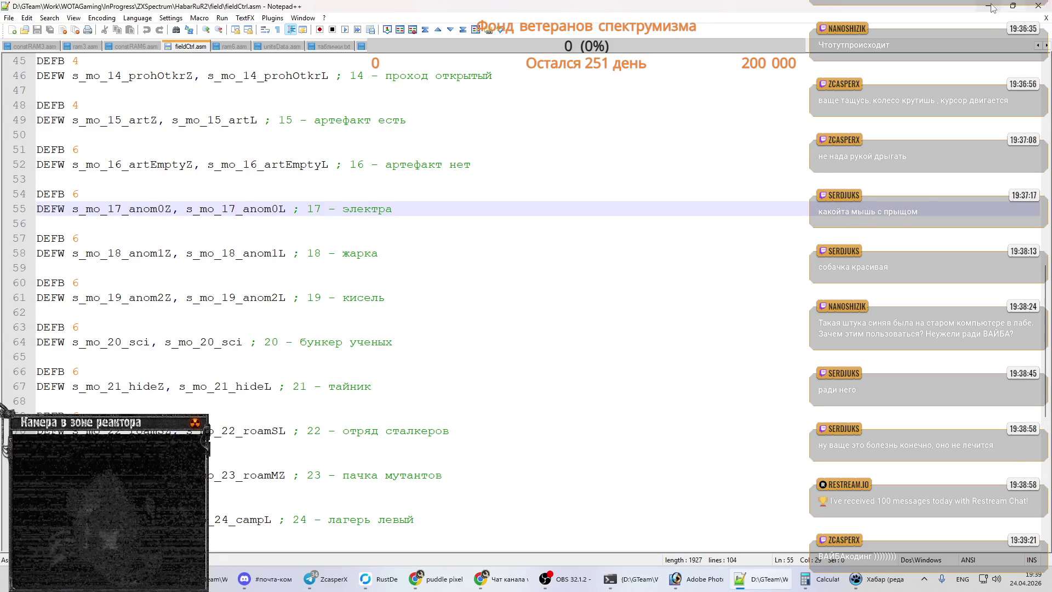
left_click(991, 8)
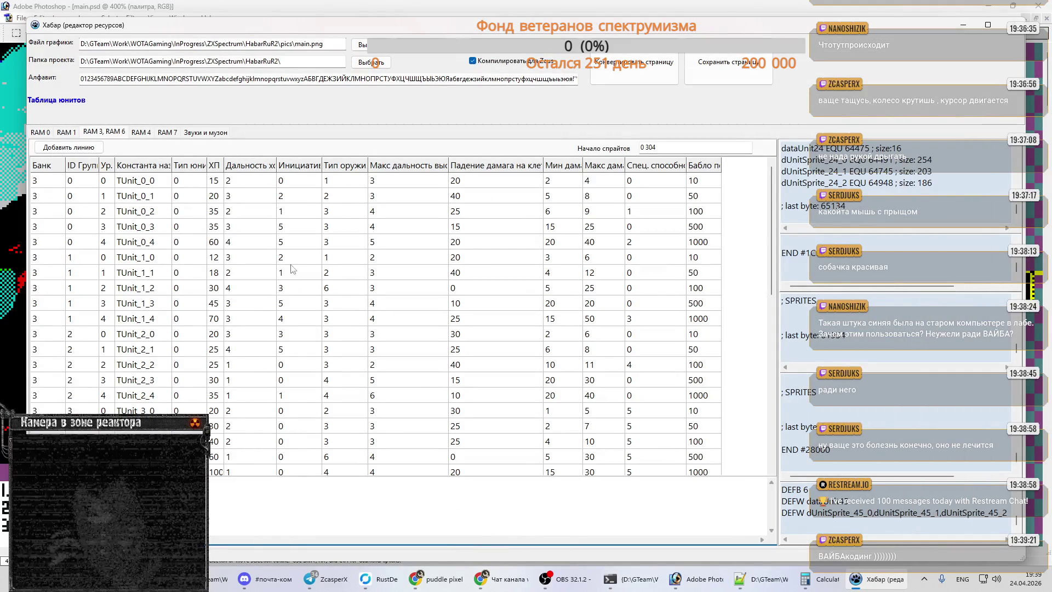
- Select the mo_15_artZ 552 624 and mo_15_artL 600 624 lines on the maps and objects page
left_click(167, 133)
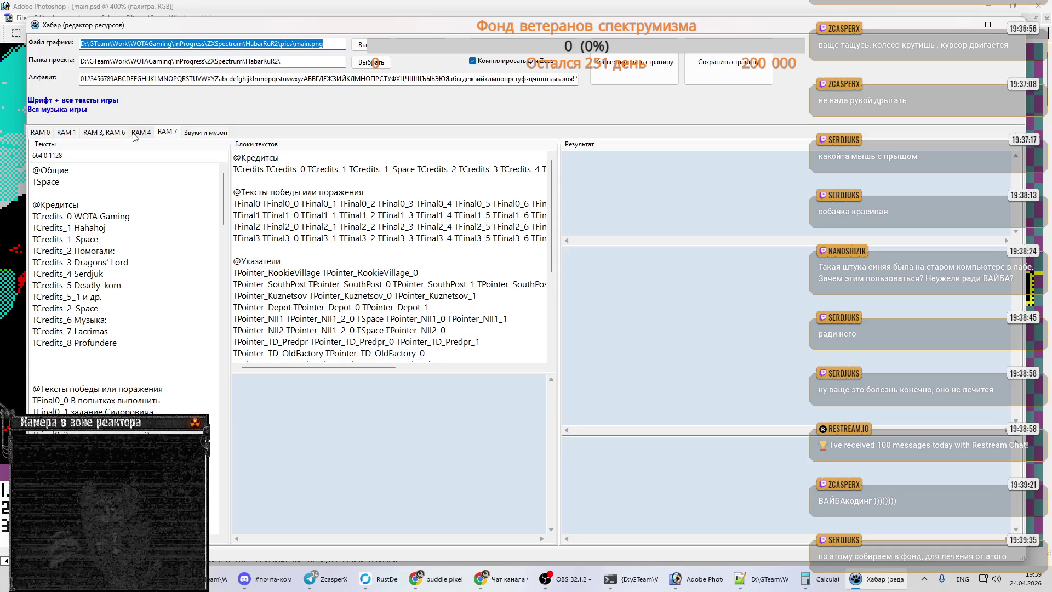
left_click(101, 133)
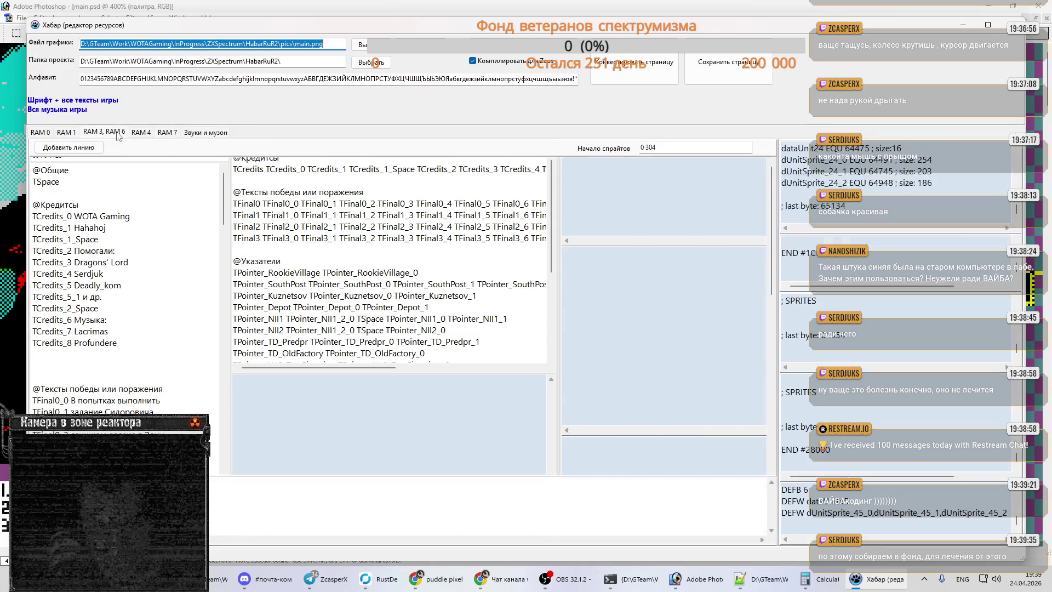
left_click(133, 133)
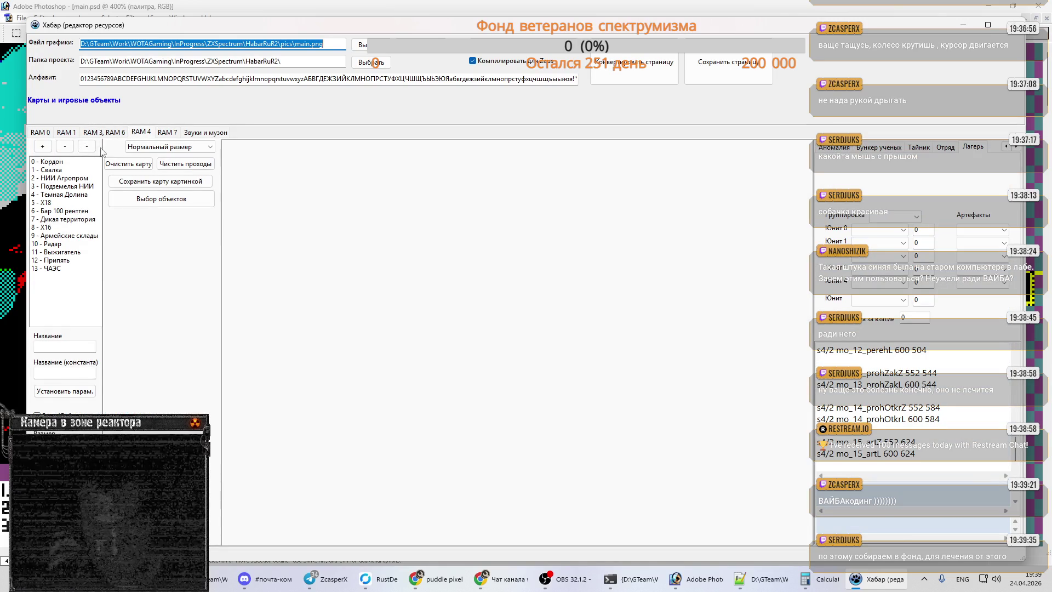
left_click(901, 452)
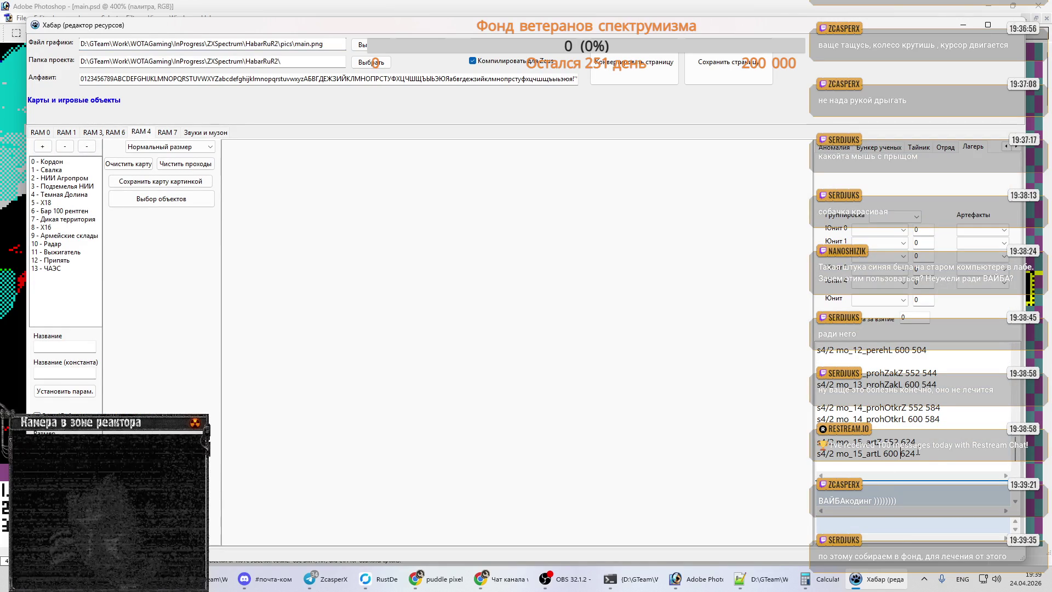
left_click_drag(932, 457, 816, 441)
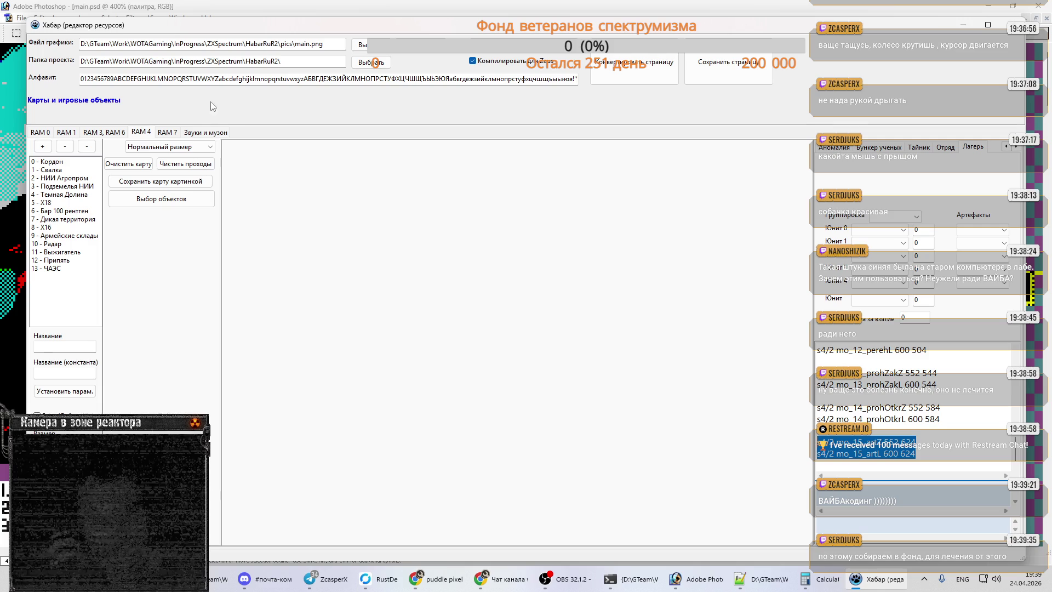
- Return to the unit table page, shrink the Хабар window and bring fieldCtrl.asm forward
left_click(121, 132)
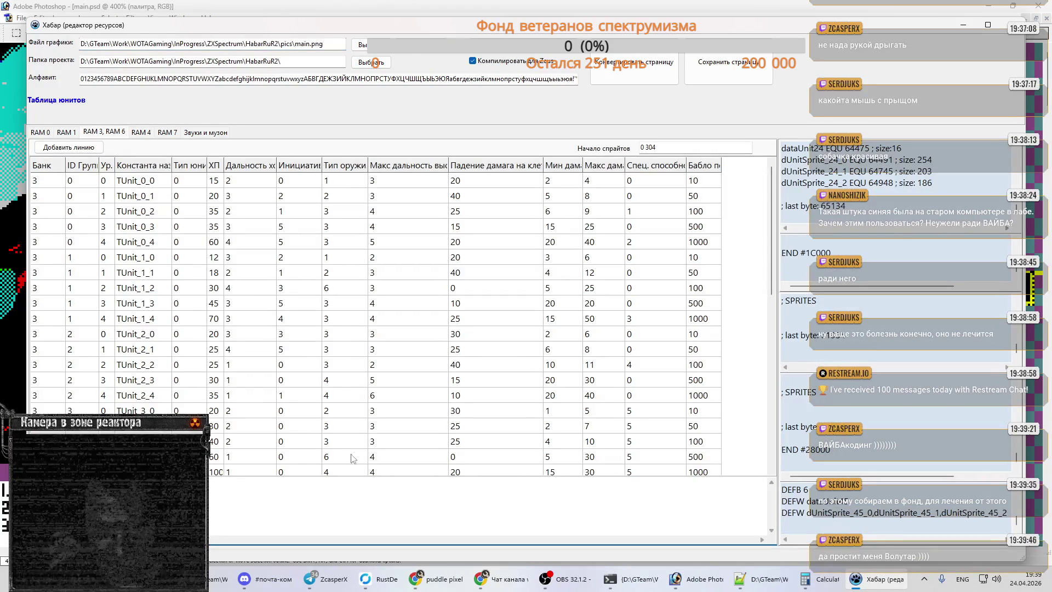
left_click_drag(192, 24, 331, 15)
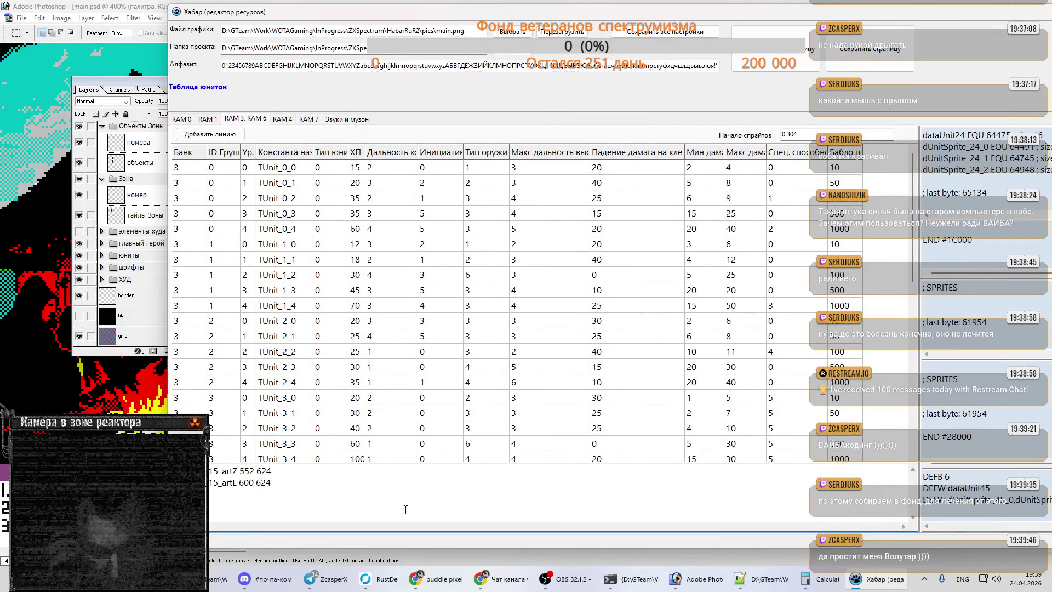
left_click(755, 585)
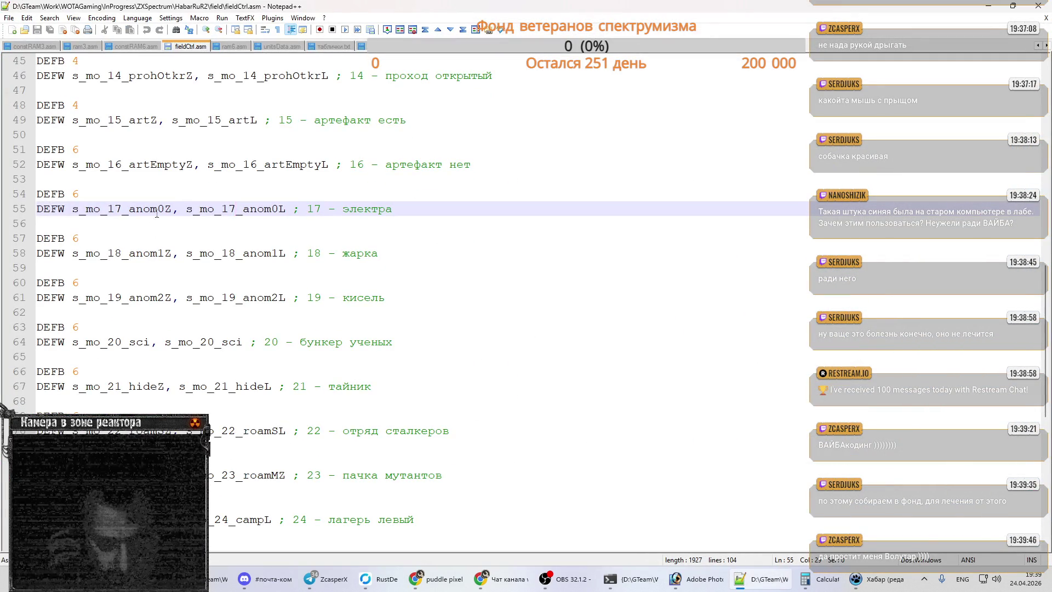
- Rename the first copied line to mo_16_artEmptyZ using the identifier from fieldCtrl.asm
scroll(254, 158, "up", 1)
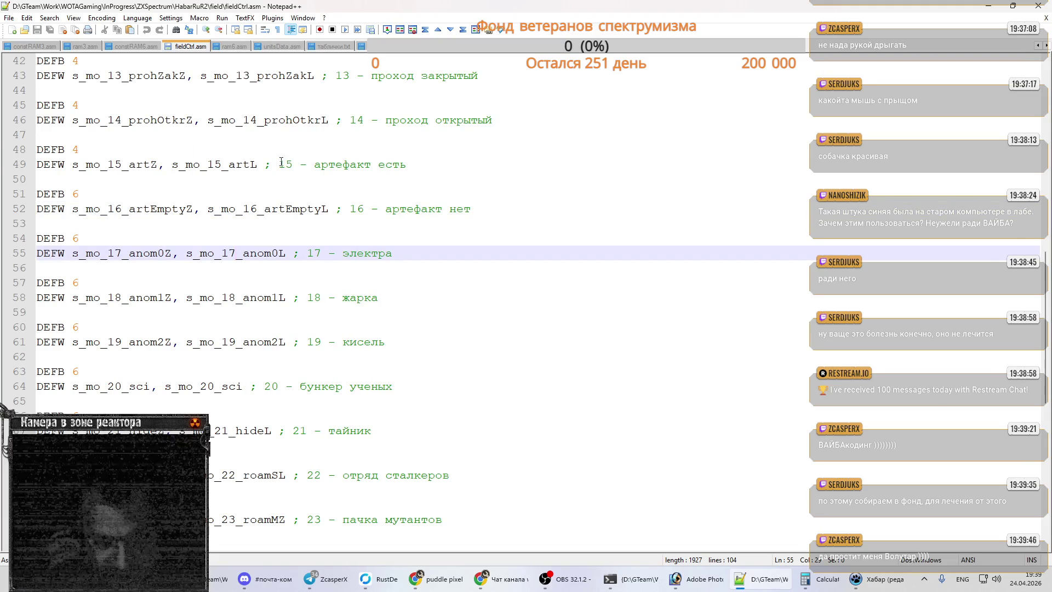
double_click(144, 210)
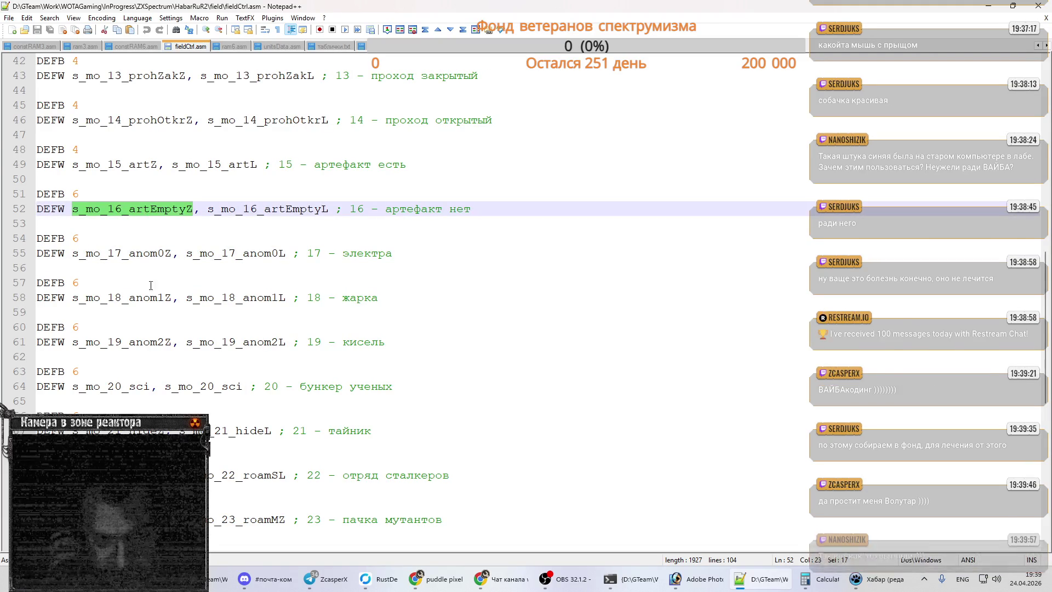
key("alt+Tab")
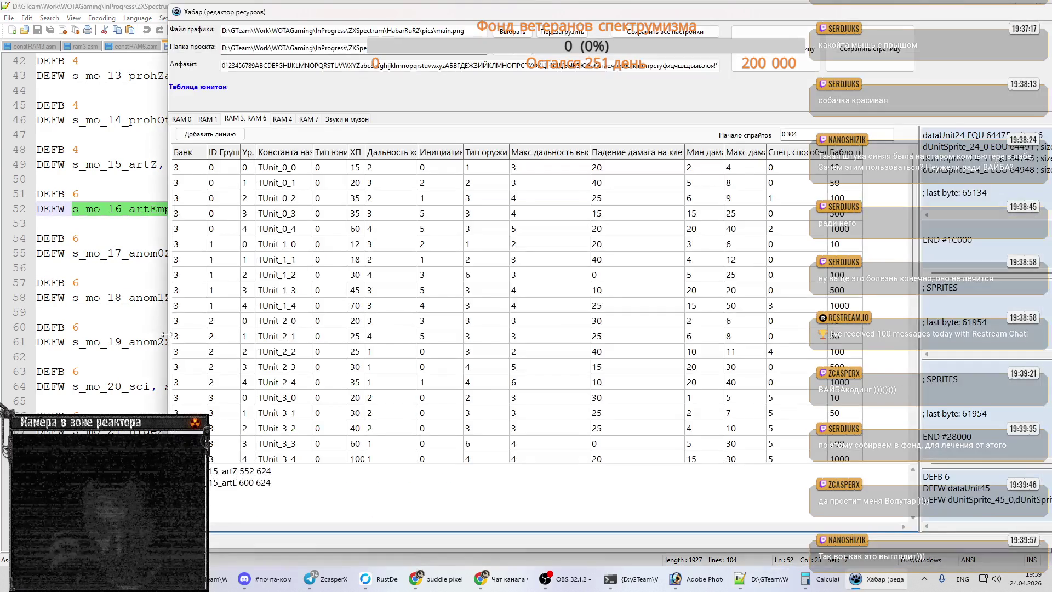
double_click(211, 470)
key("ctrl+v")
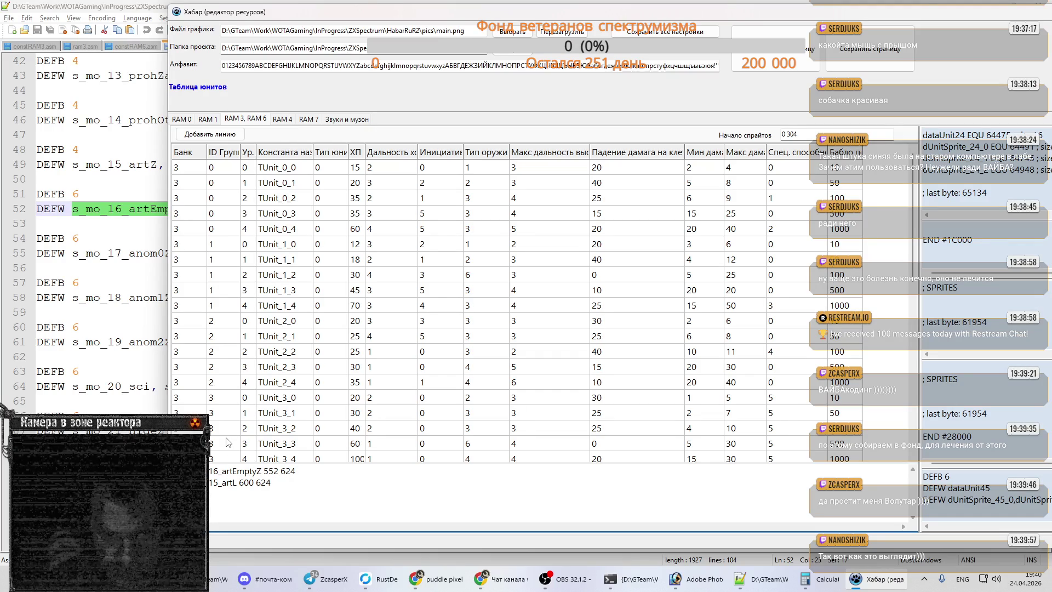
key("ctrl+shift+Left")
key("ctrl+c")
- Change the second copied line's label to mo_16_artEmptyL
key("Down")
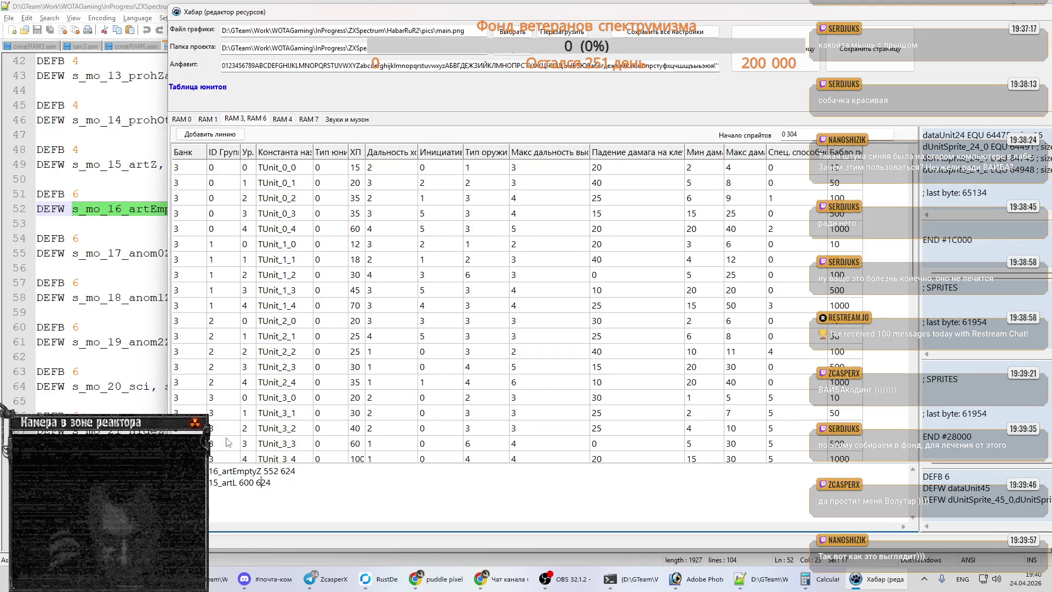
key("Left")
key("Left")
key("Left")
key("ctrl+v")
key("BackSpace")
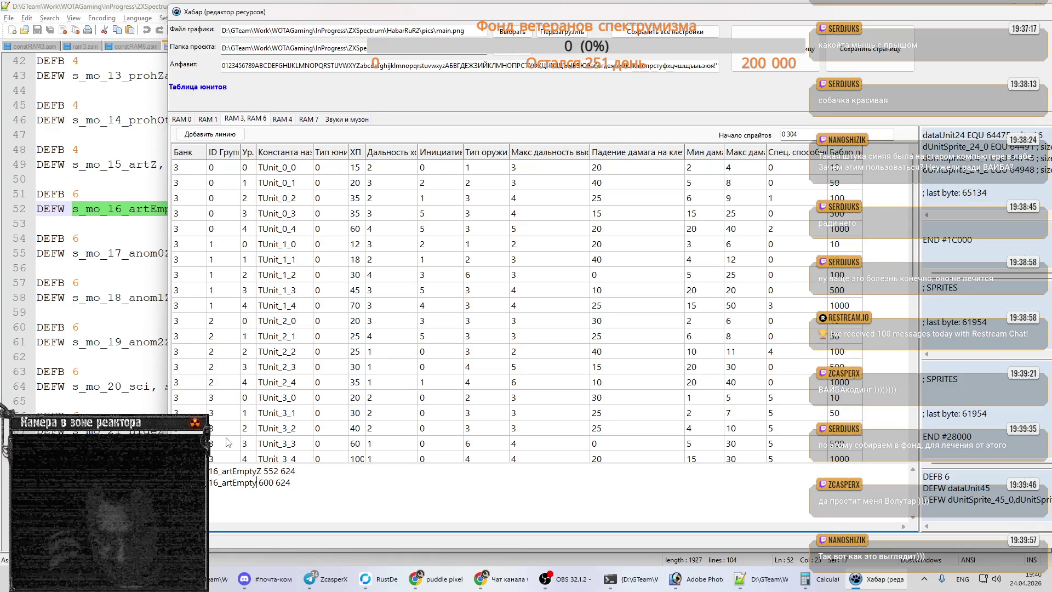
type("L")
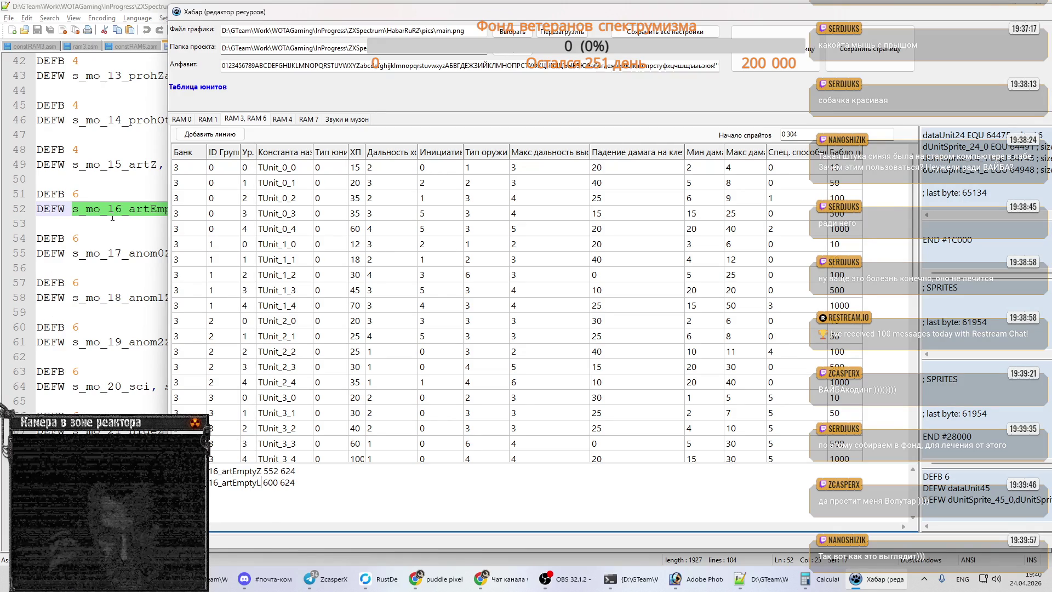
left_click(114, 210)
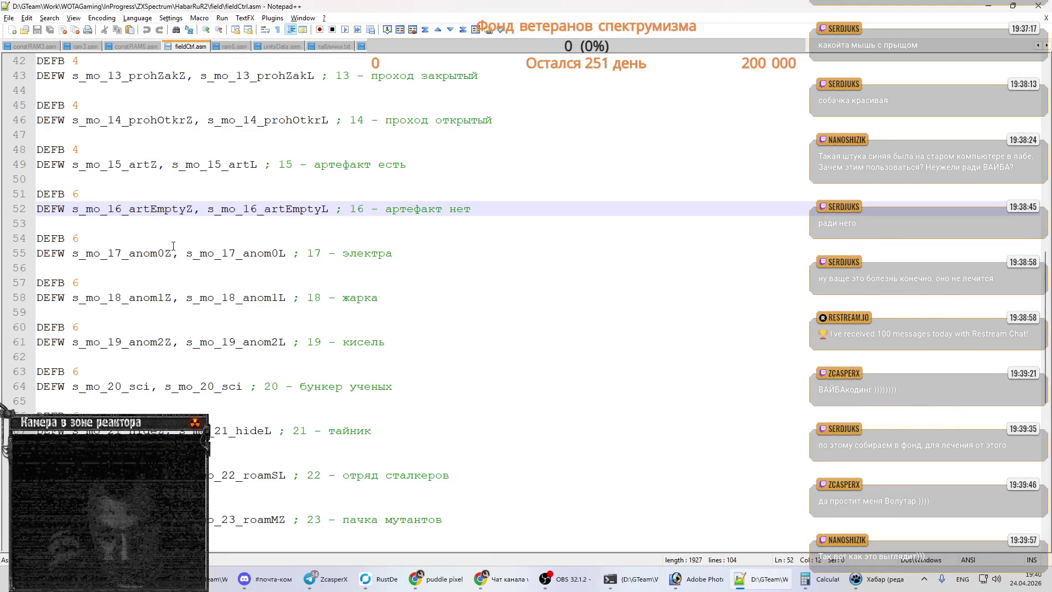
left_click(144, 253)
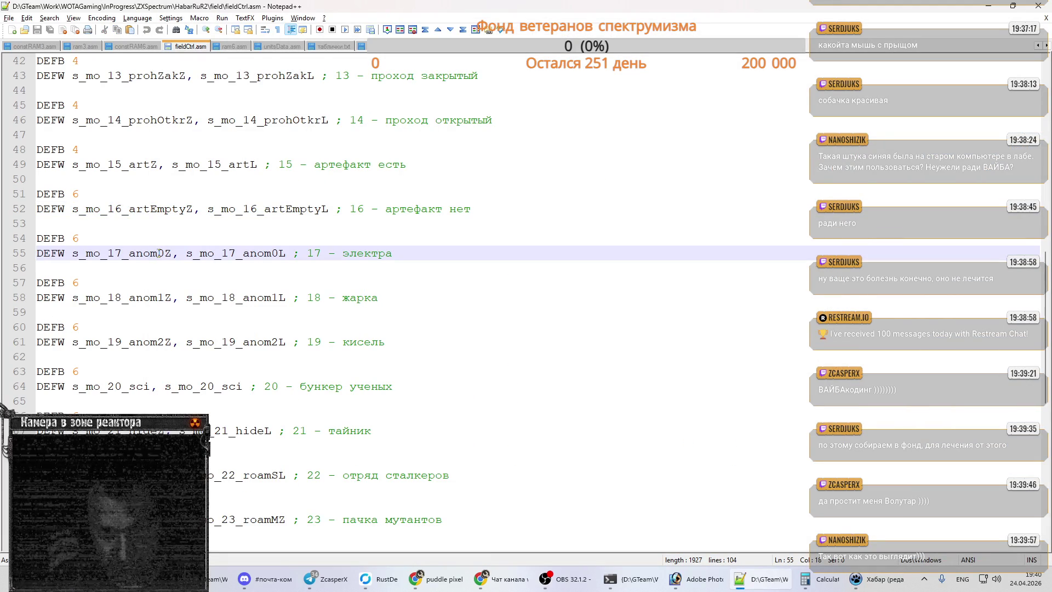
- Copy the mo_17_anom0Z and mo_17_anom0L labels into Хабар's sprite list
left_click_drag(87, 253, 173, 253)
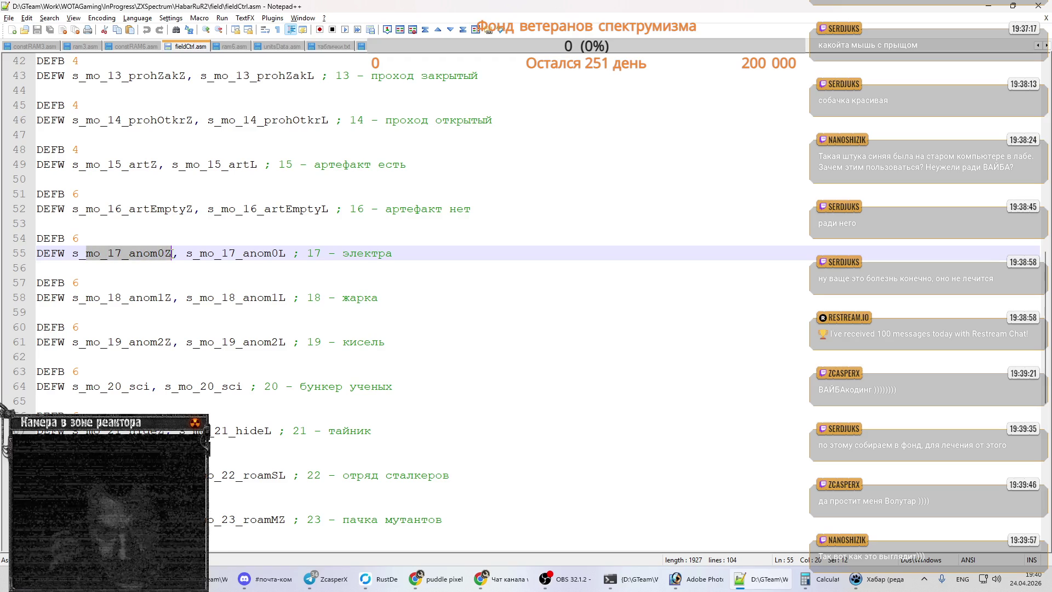
key("alt+Tab")
left_click(328, 482)
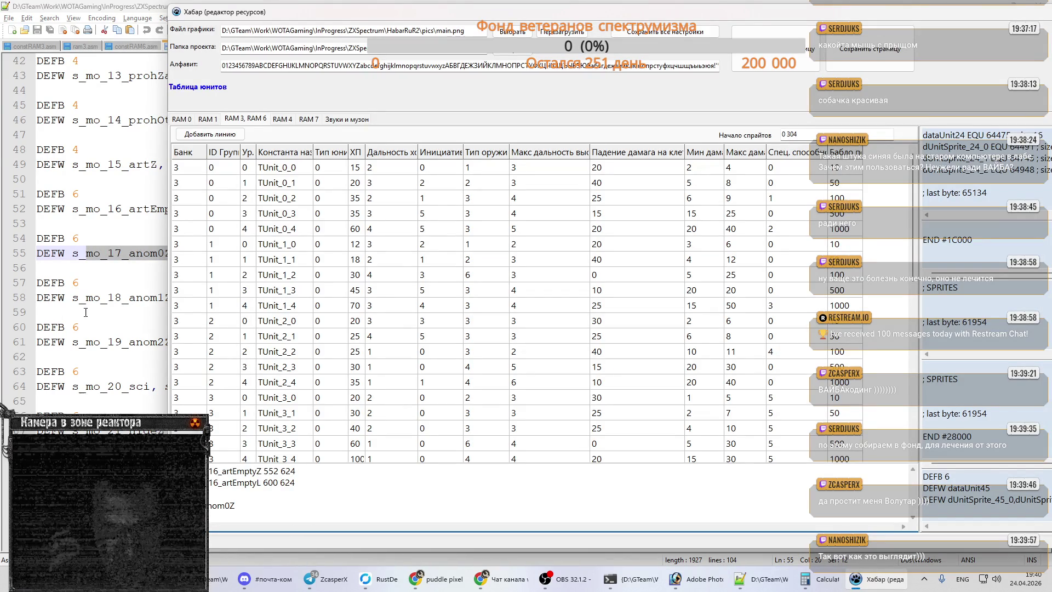
left_click(82, 282)
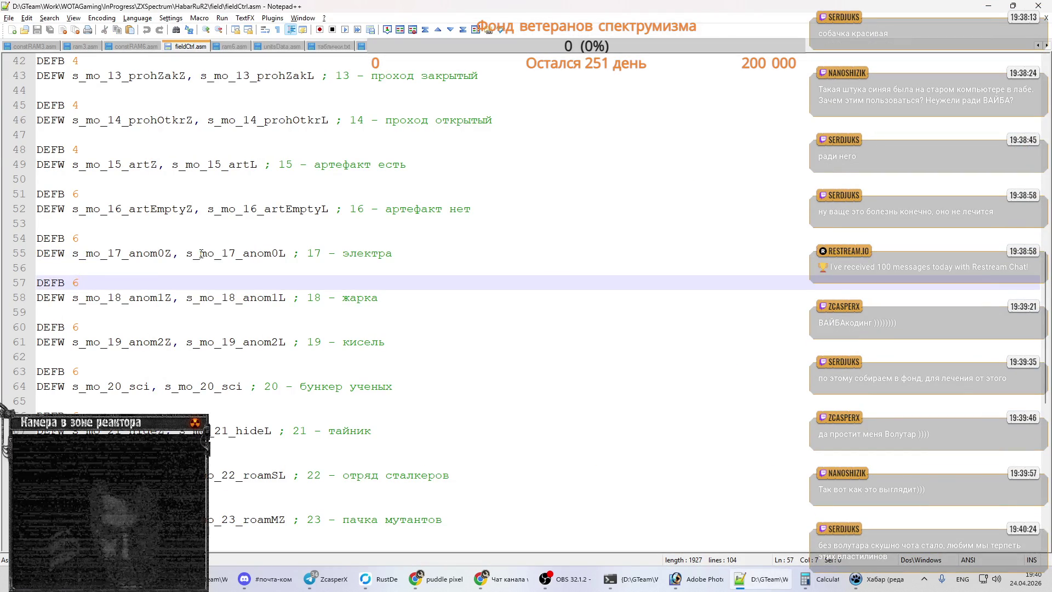
left_click_drag(200, 253, 286, 253)
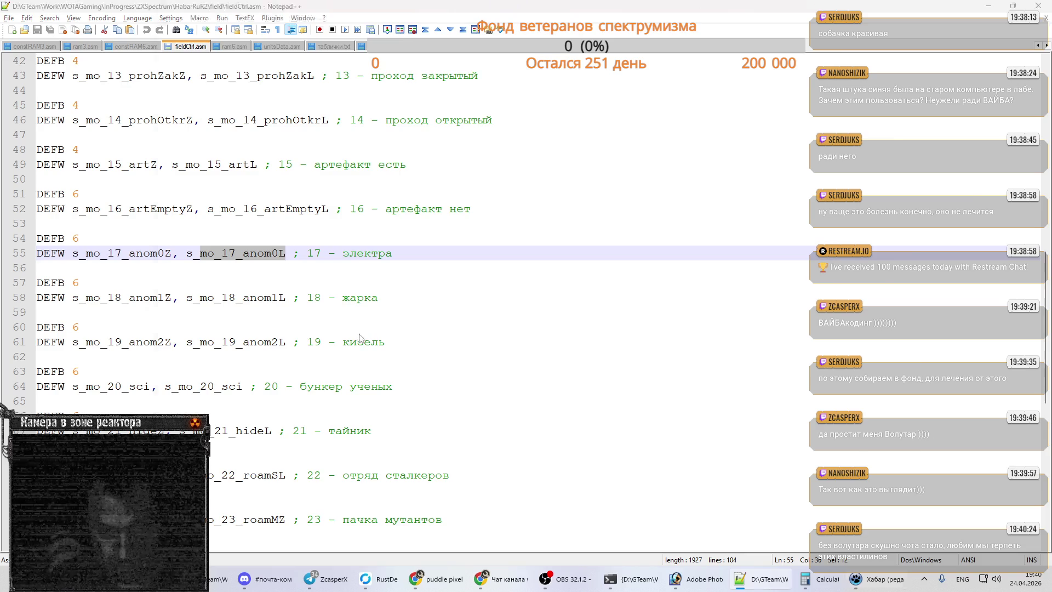
key("alt+Tab")
key("Return")
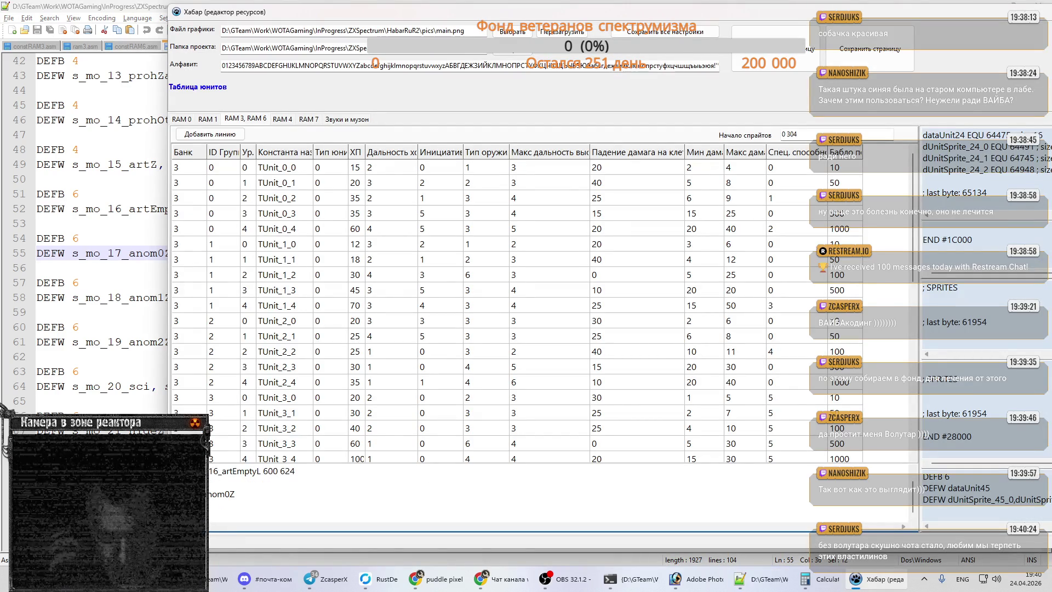
key("Return")
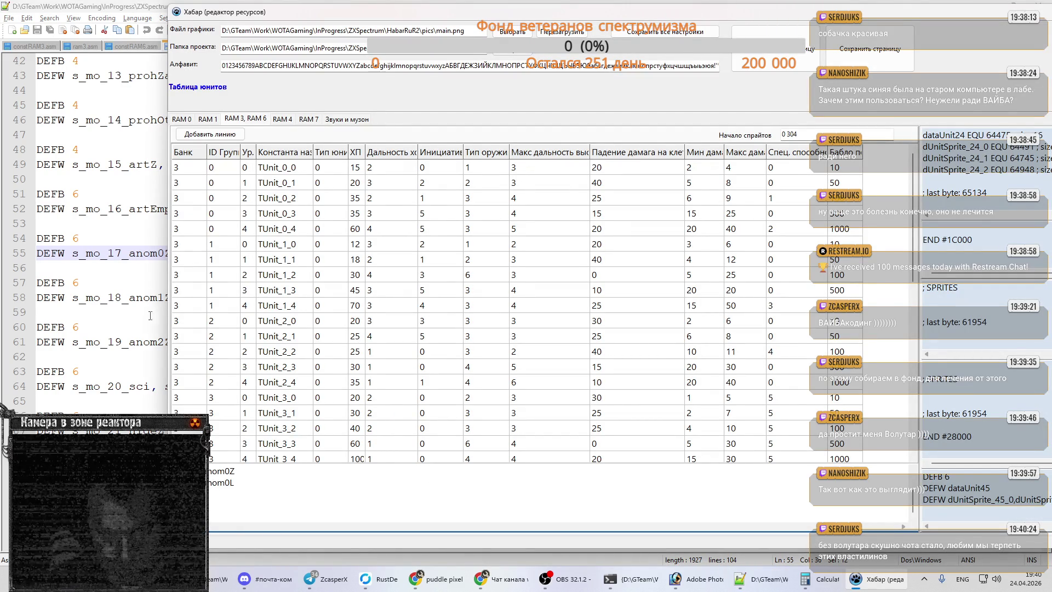
- Add the mo_18_anom1Z and mo_18_anom1L labels to the sprite list
left_click(149, 299)
left_click_drag(92, 297, 172, 297)
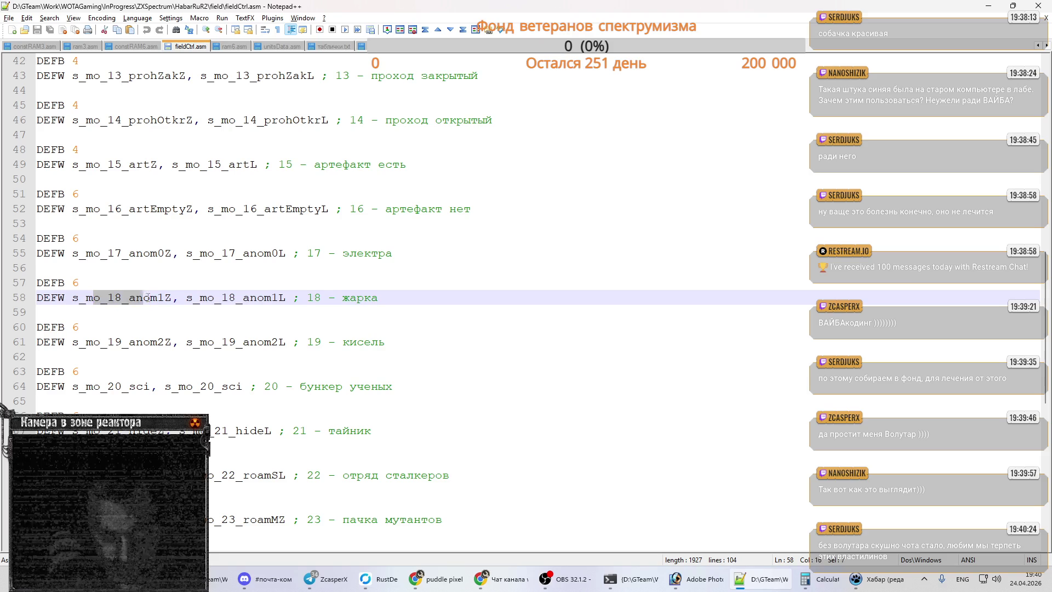
left_click_drag(87, 298, 172, 297)
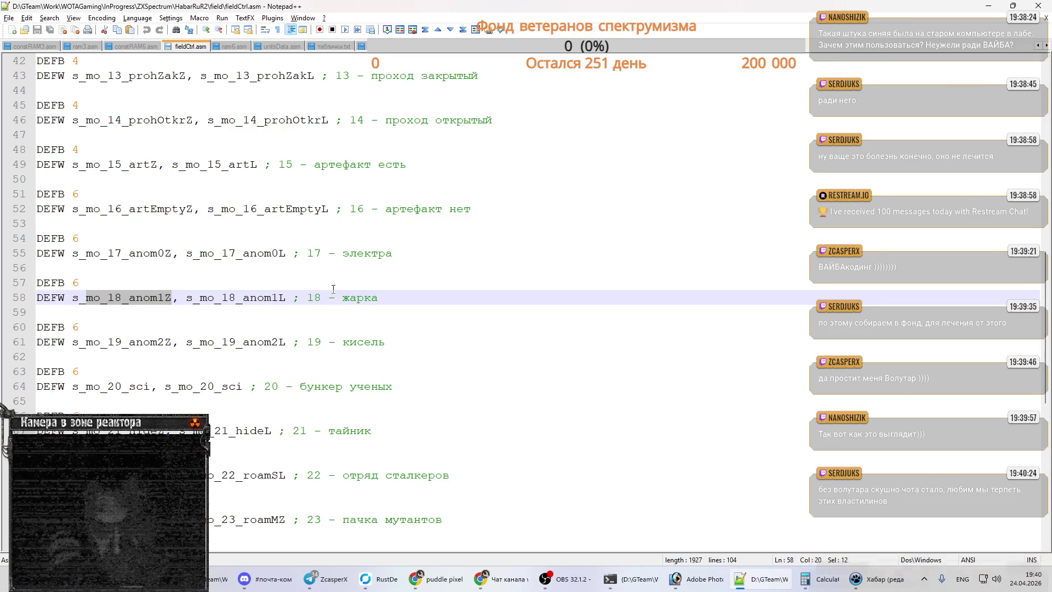
key("alt+Tab")
key("ctrl+v")
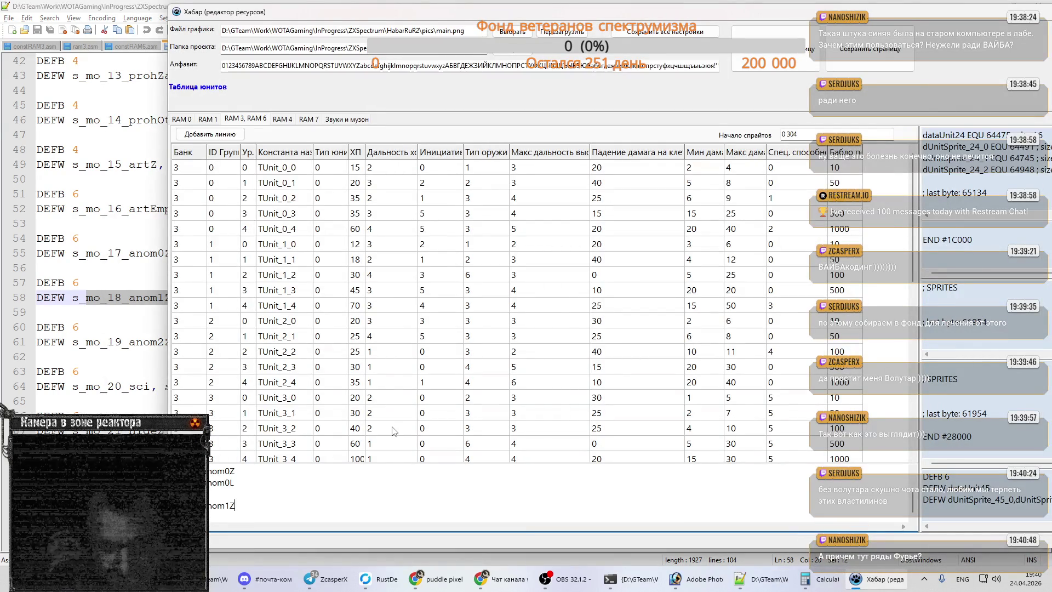
key("alt+Tab")
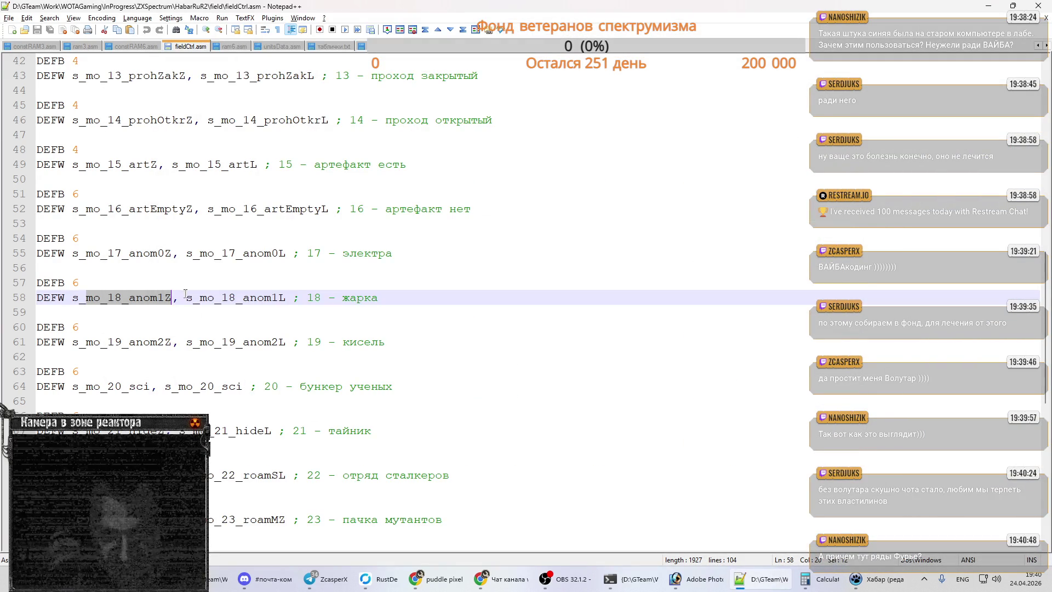
left_click_drag(200, 298, 286, 298)
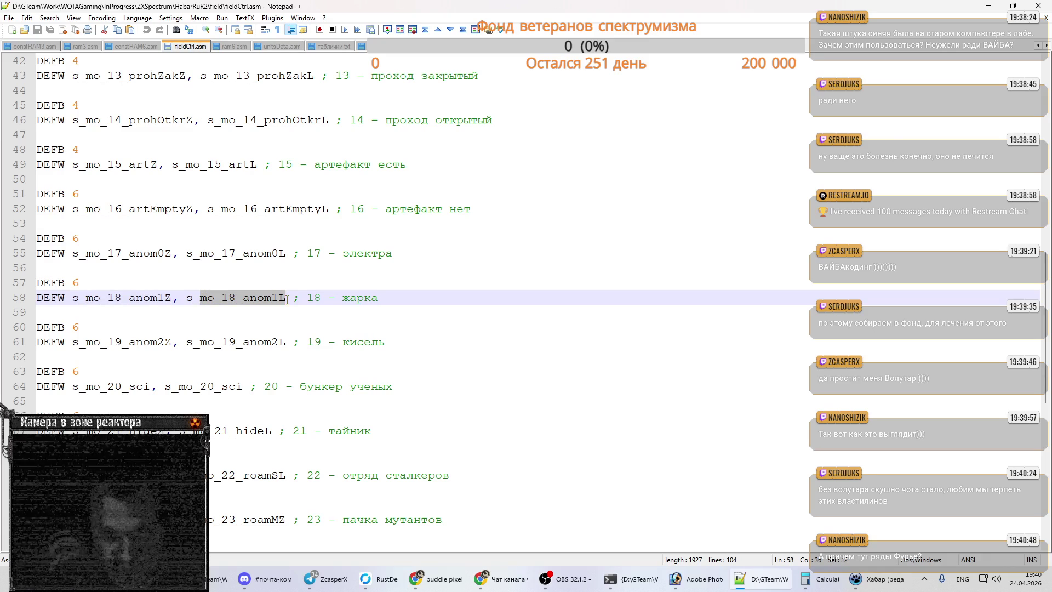
key("alt+Tab")
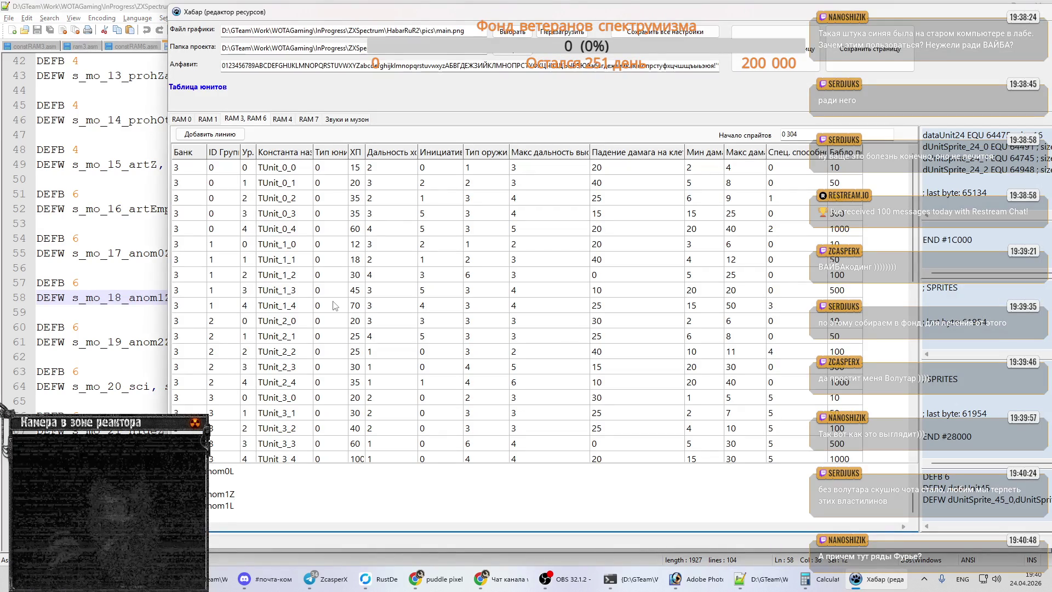
key("alt+Tab")
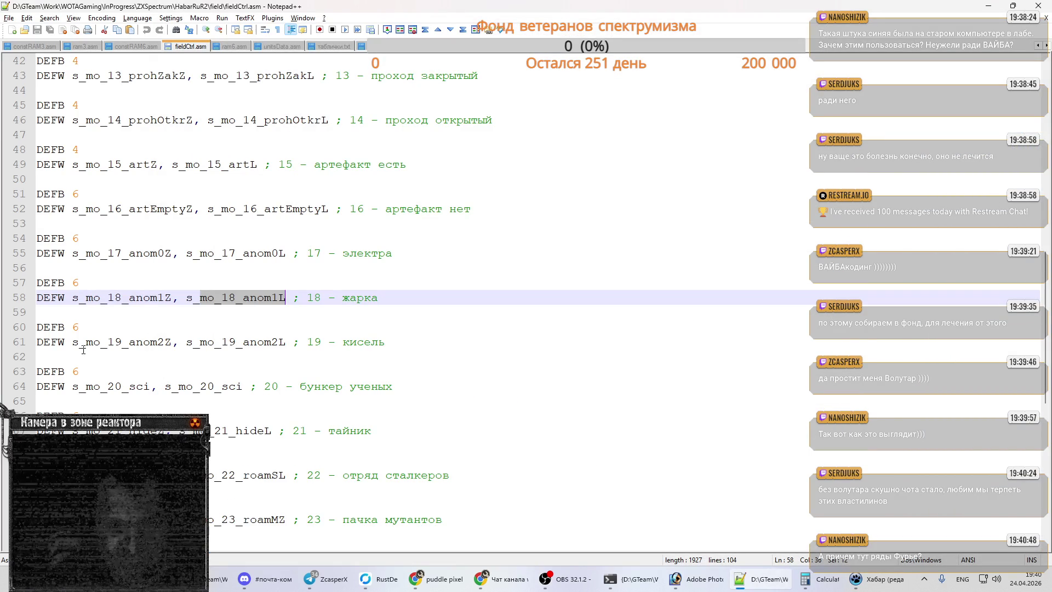
- Add the mo_19_anom2Z and mo_19_anom2L labels to the sprite list
left_click_drag(86, 341, 178, 342)
key("shift+Left")
key("alt+Tab")
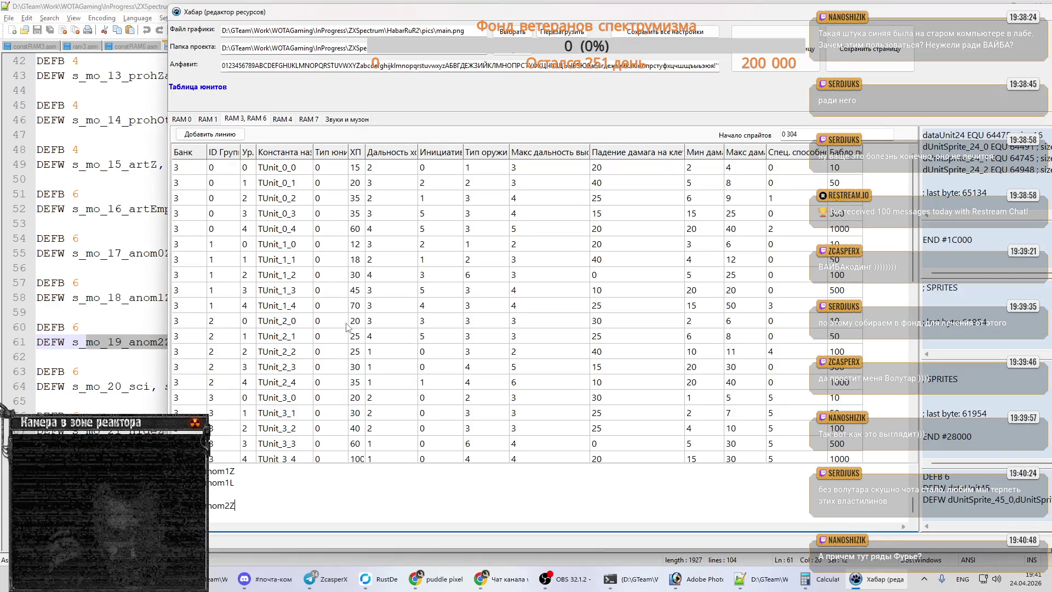
key("alt+Tab")
left_click_drag(200, 342, 285, 342)
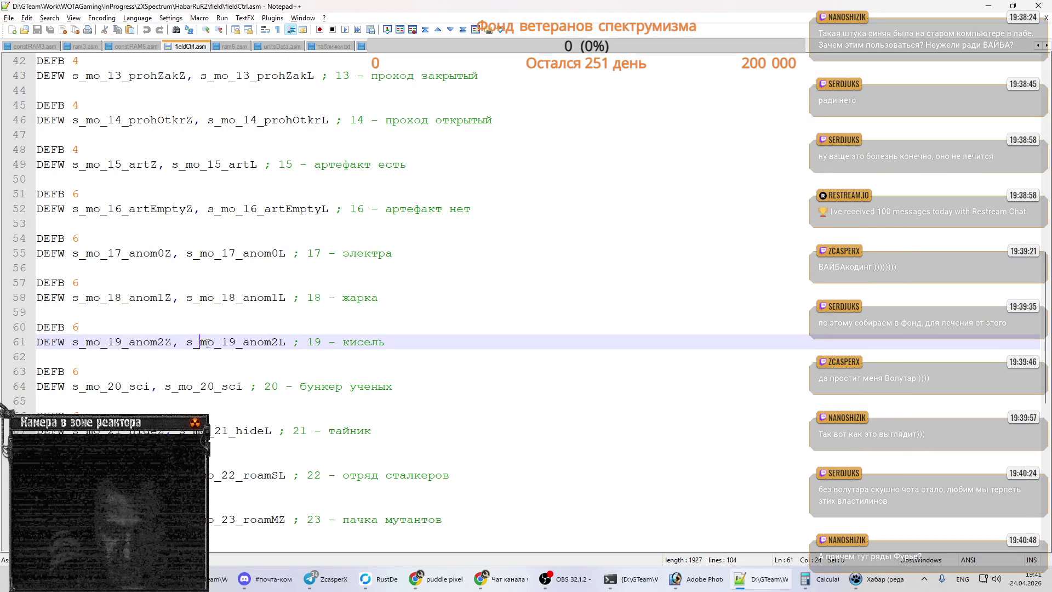
key("alt+Tab")
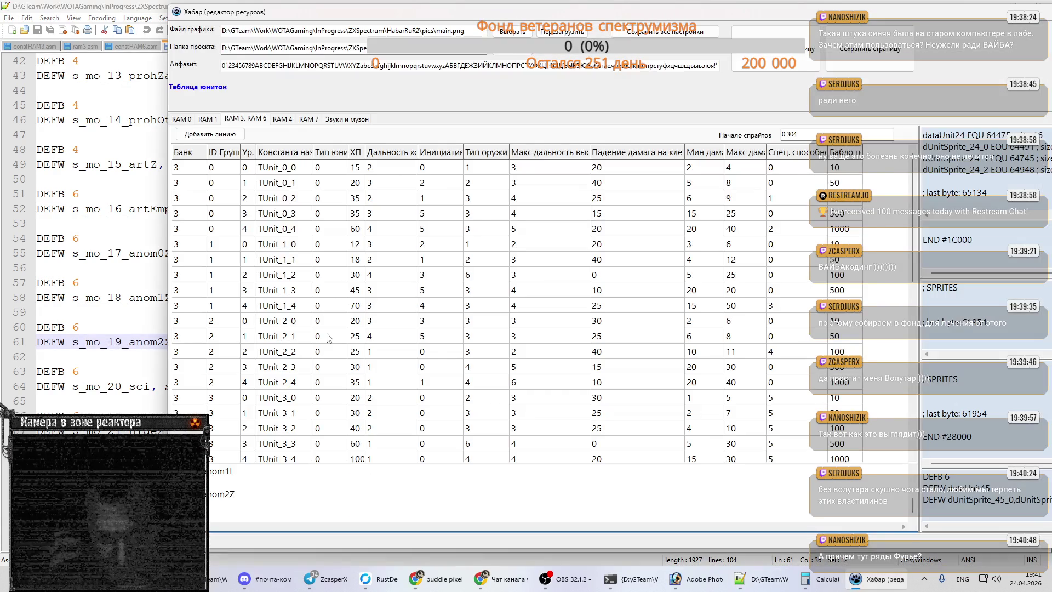
key("alt+Tab")
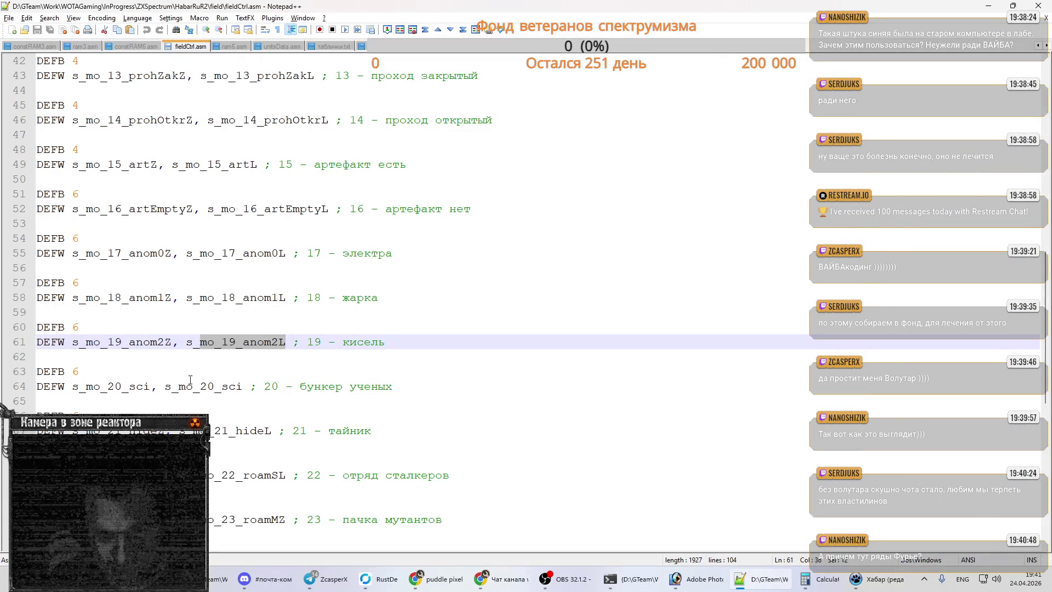
- Add the two mo_20_sci bunker labels to the list and select mo_21_hideZ
left_click_drag(86, 386, 150, 386)
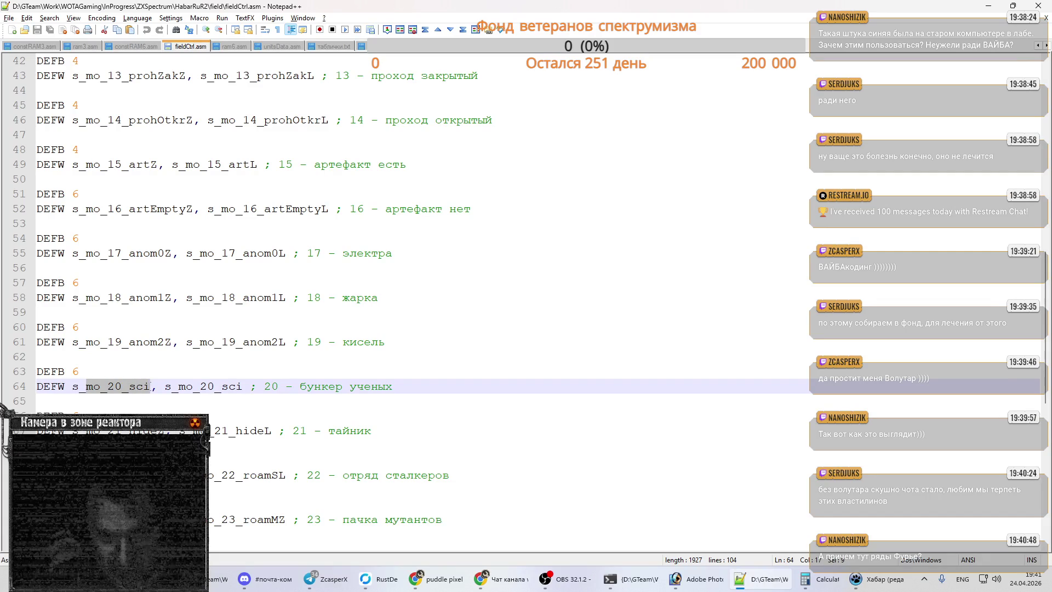
key("alt+Tab")
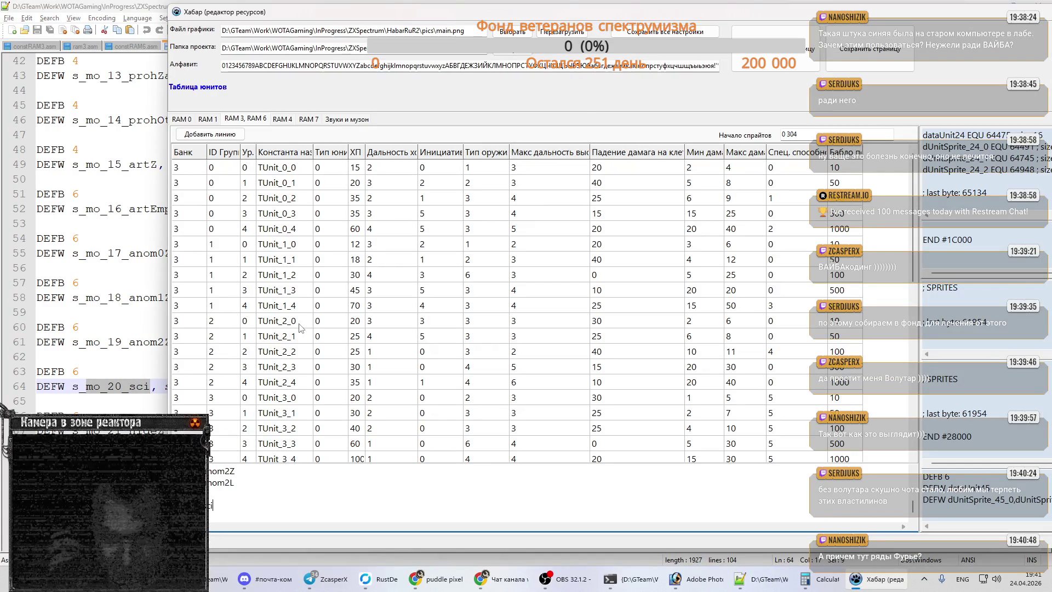
key("alt+Tab")
left_click_drag(179, 386, 242, 386)
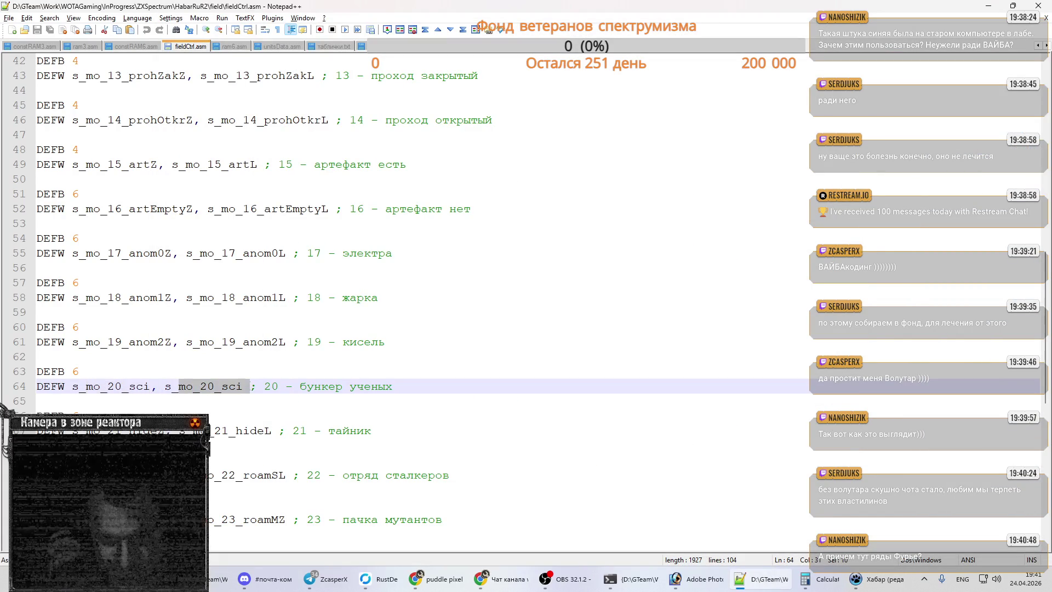
key("alt+Tab")
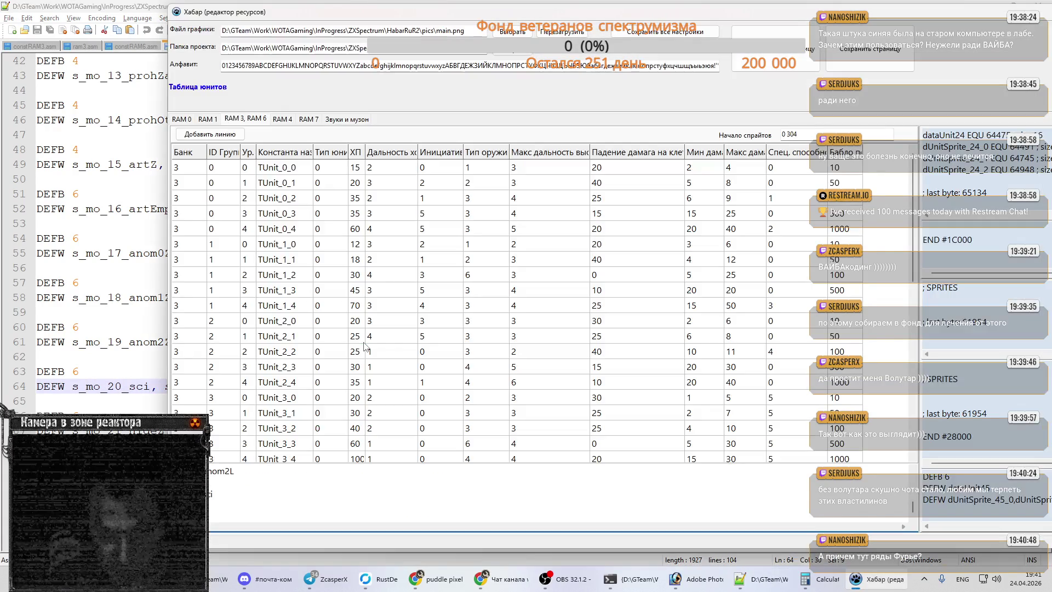
key("alt+Tab")
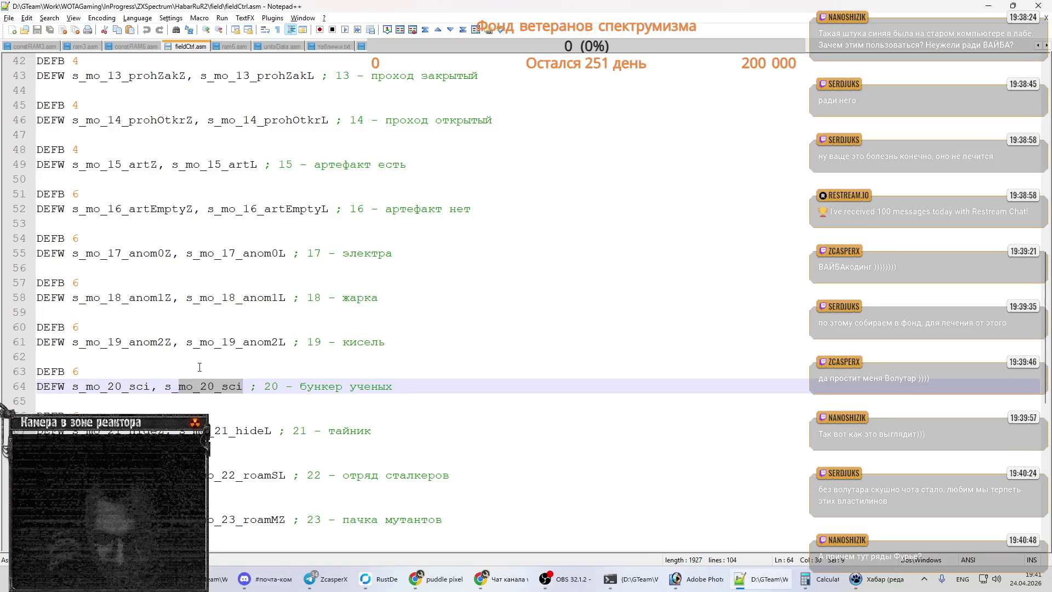
scroll(155, 233, "down", 5)
left_click_drag(86, 211, 164, 209)
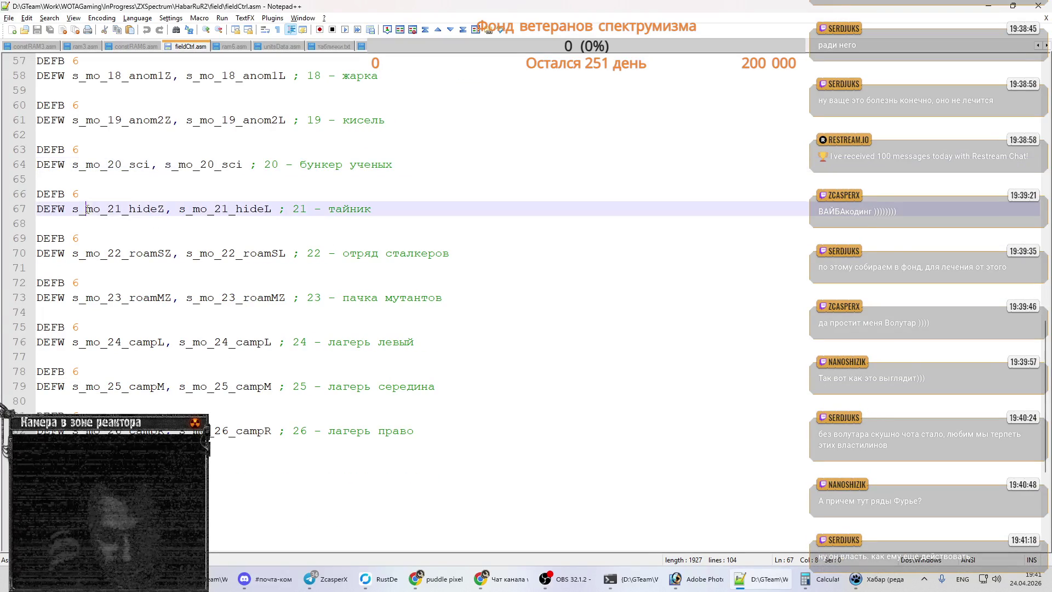
- Paste the mo_21_hideZ and mo_21_hideL labels into Хабар's sprite list
key("alt+Tab")
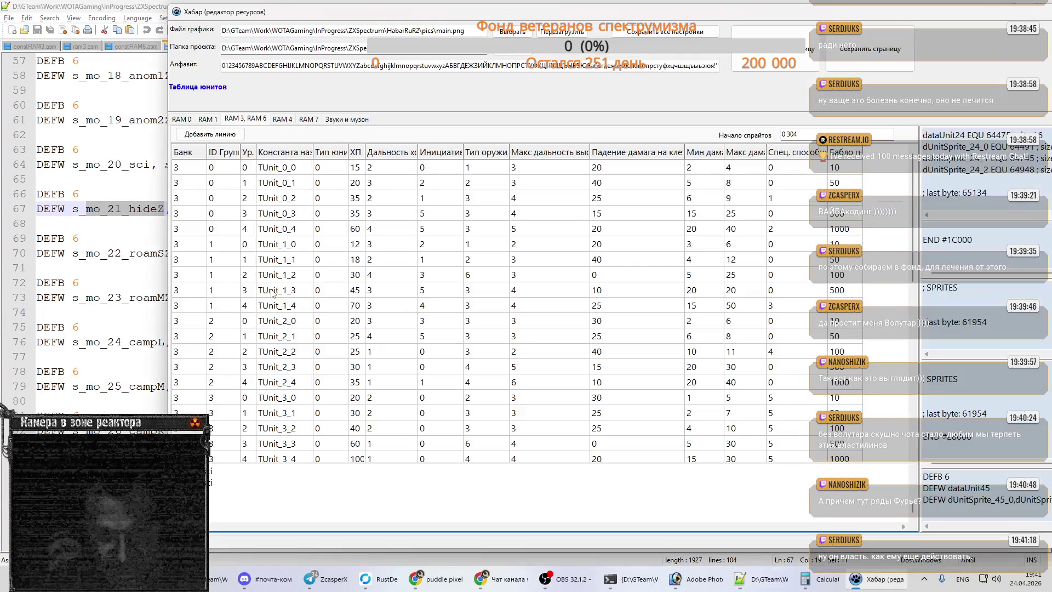
key("alt+Tab")
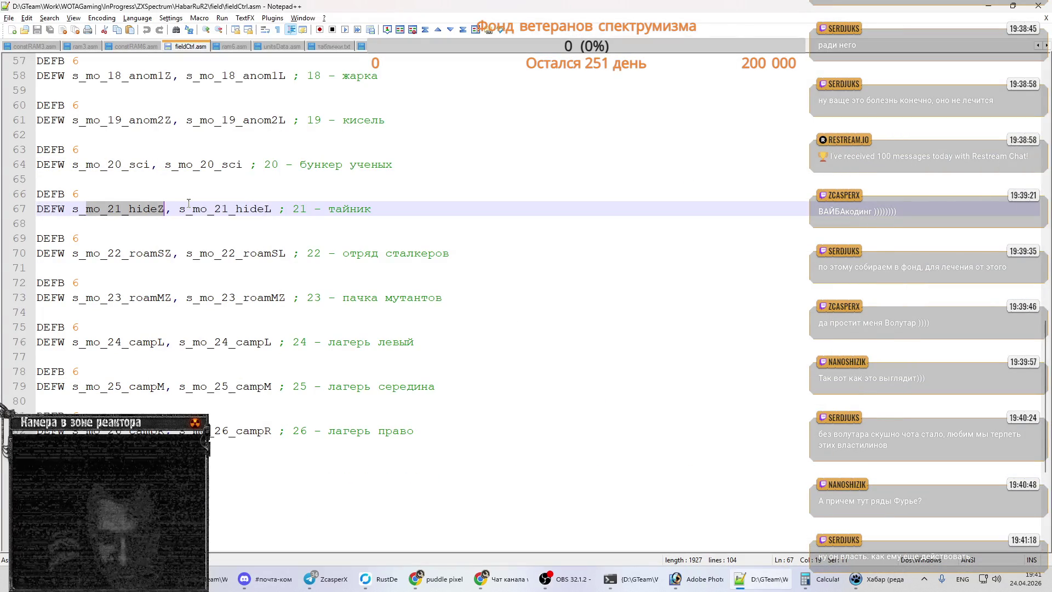
left_click_drag(193, 210, 271, 209)
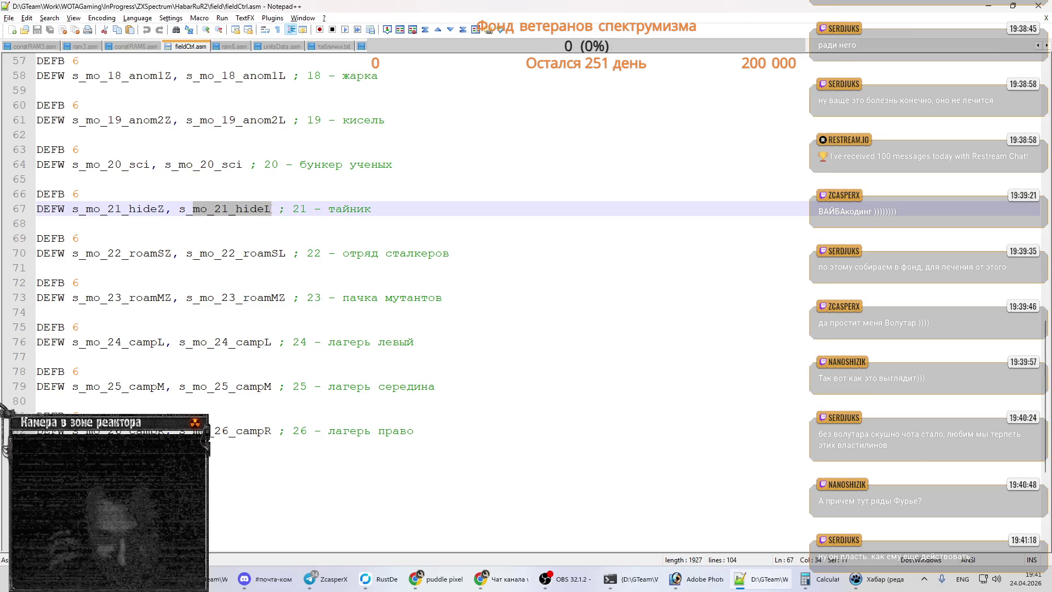
key("alt+Tab")
key("alt+Tab")
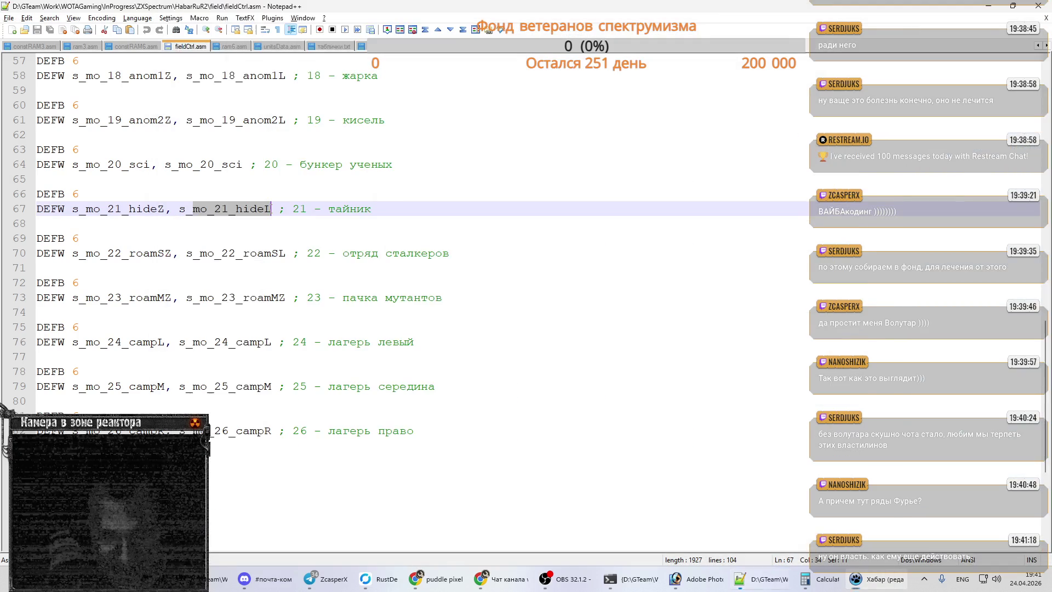
key("alt+Tab")
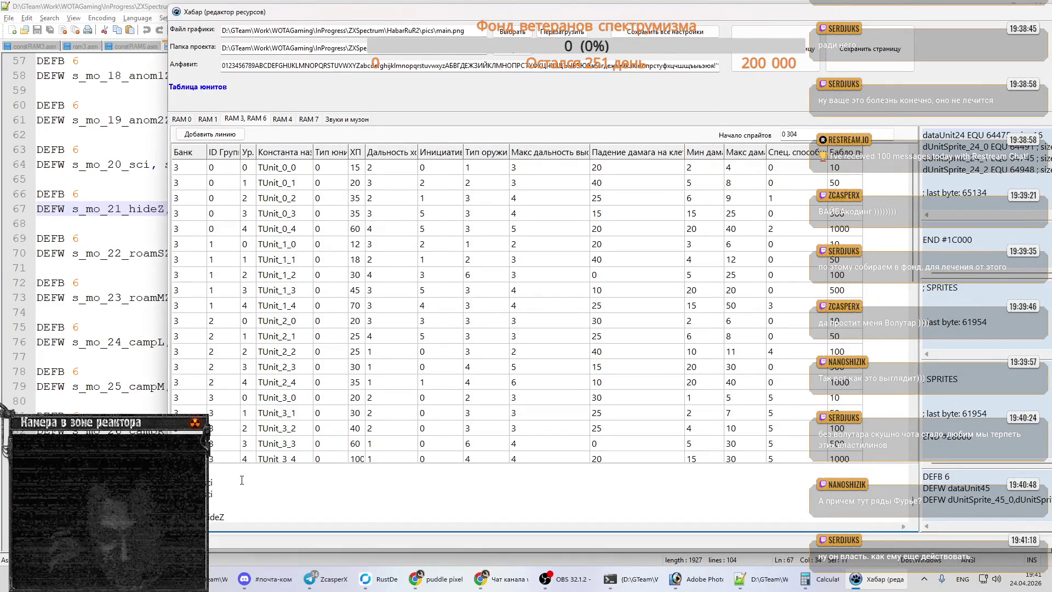
key("ctrl+v")
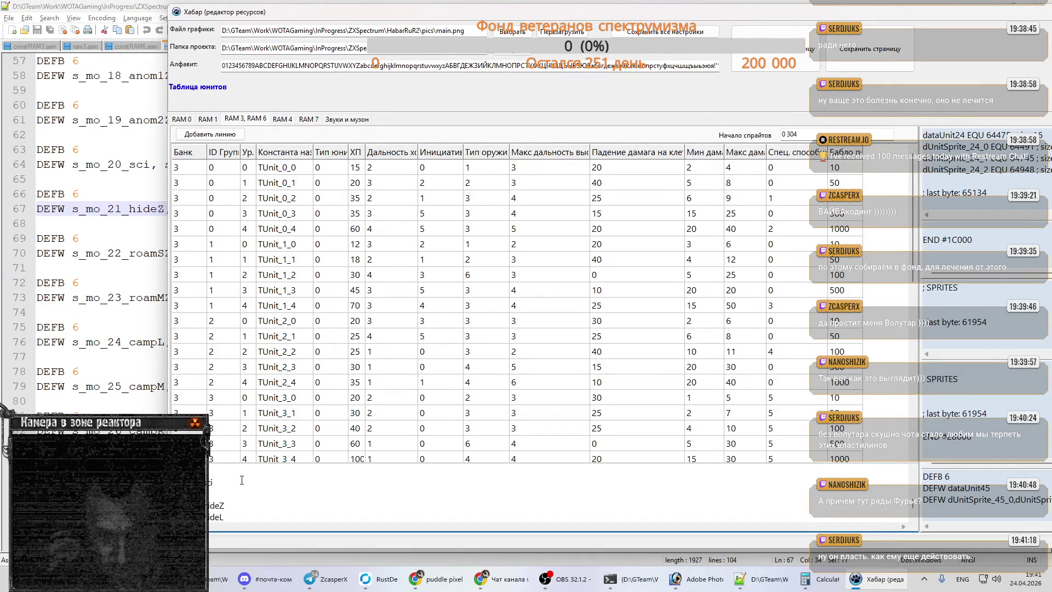
key("alt+Tab")
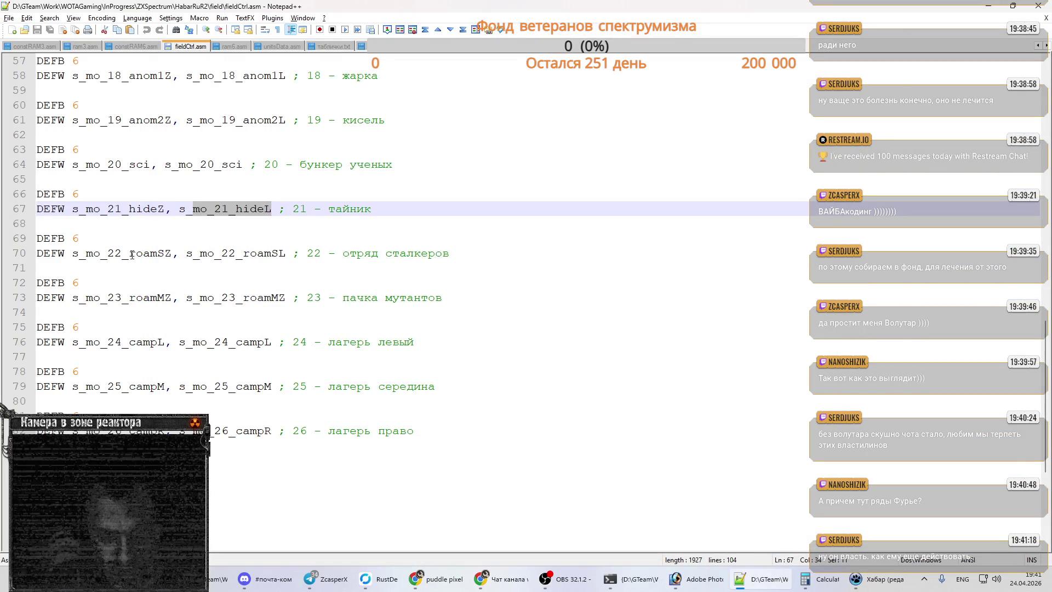
- Add the mo_22_roamSZ and mo_22_roamSL lines to the sprite list
left_click_drag(86, 252, 171, 253)
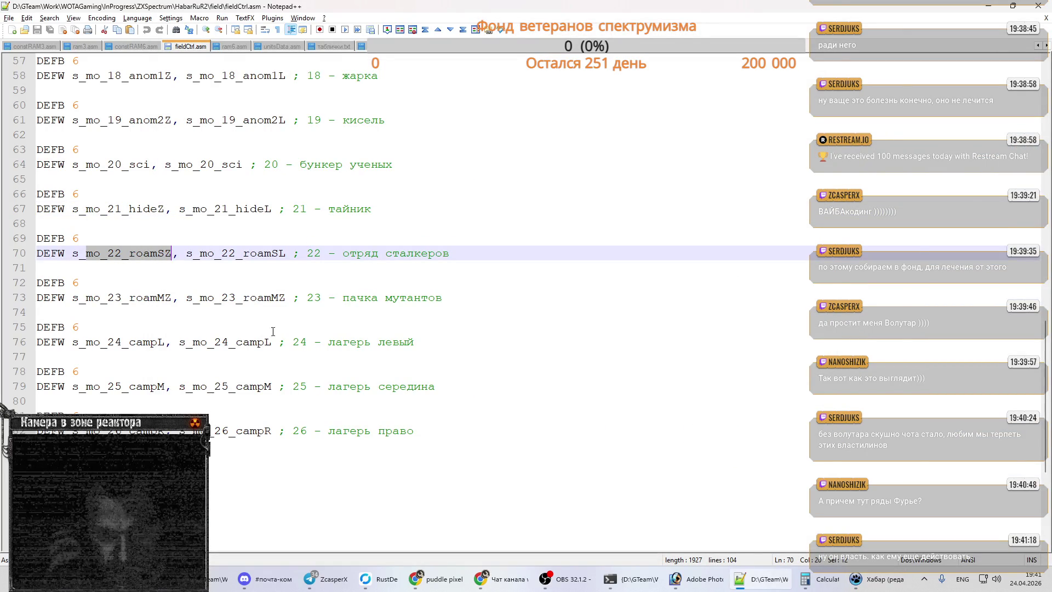
key("alt+Tab")
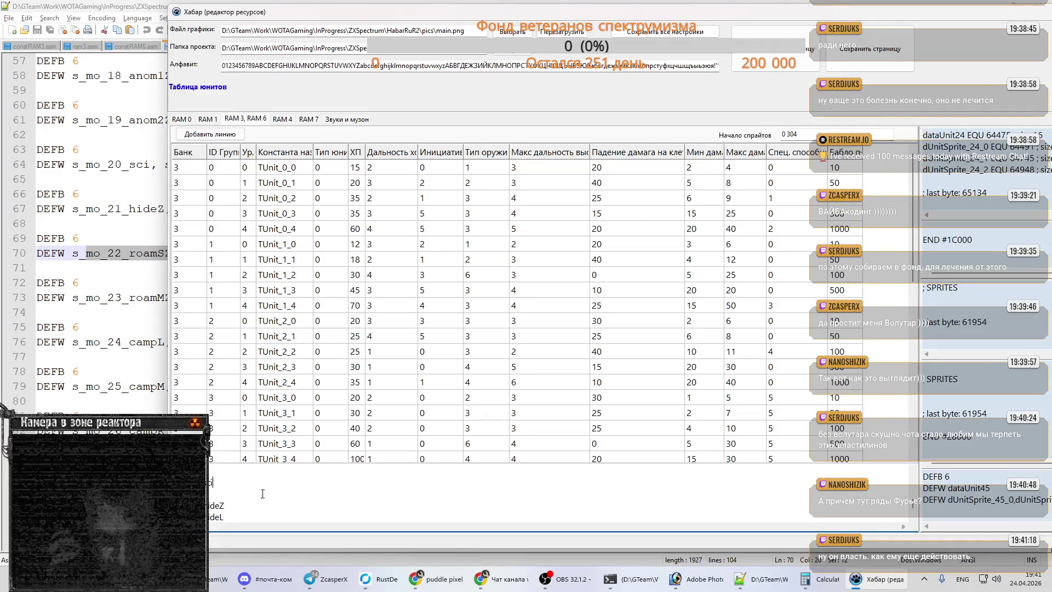
scroll(264, 494, "down", 1)
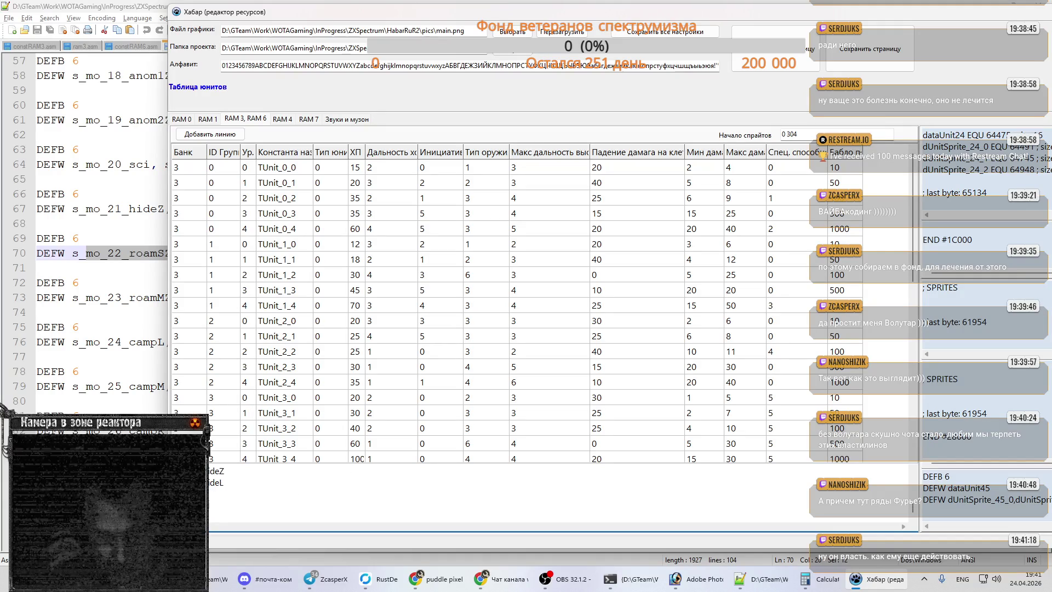
type("L")
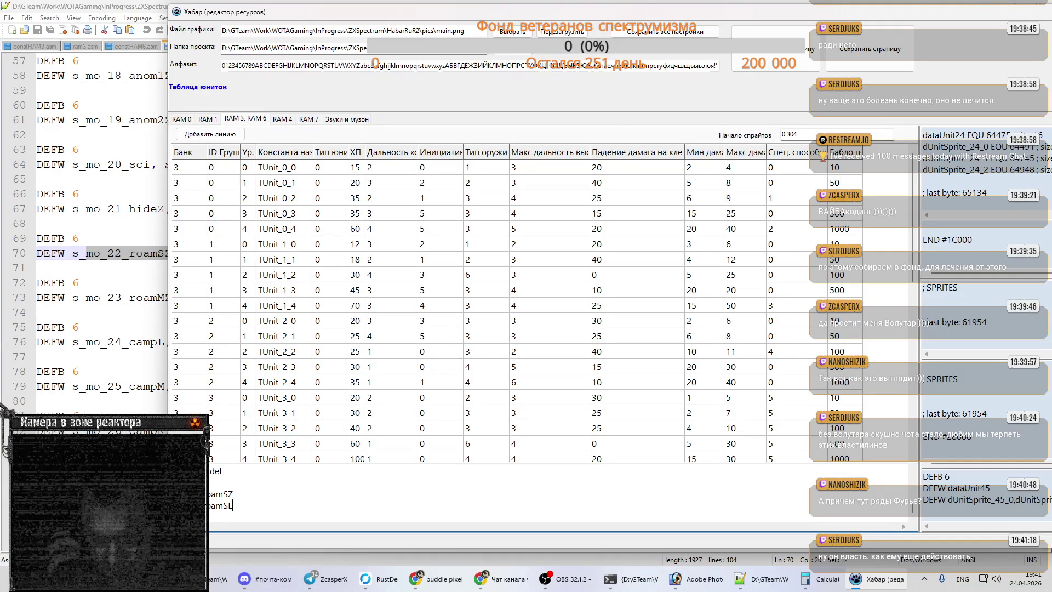
key("alt+Tab")
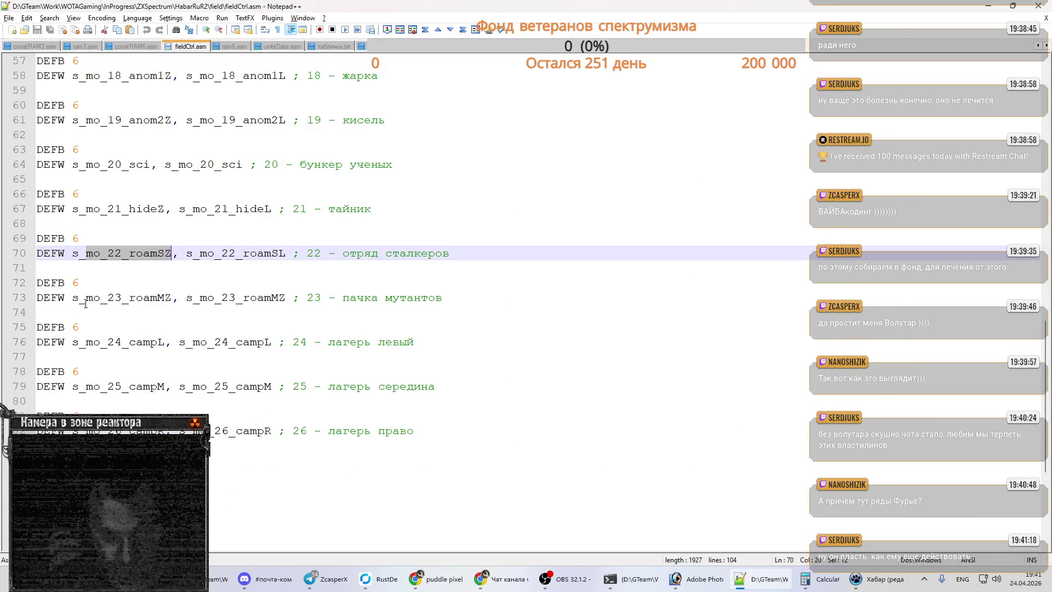
- Add the mo_23_roamMZ and mo_23_roamML lines, ending with a blank line
left_click_drag(85, 302, 164, 299)
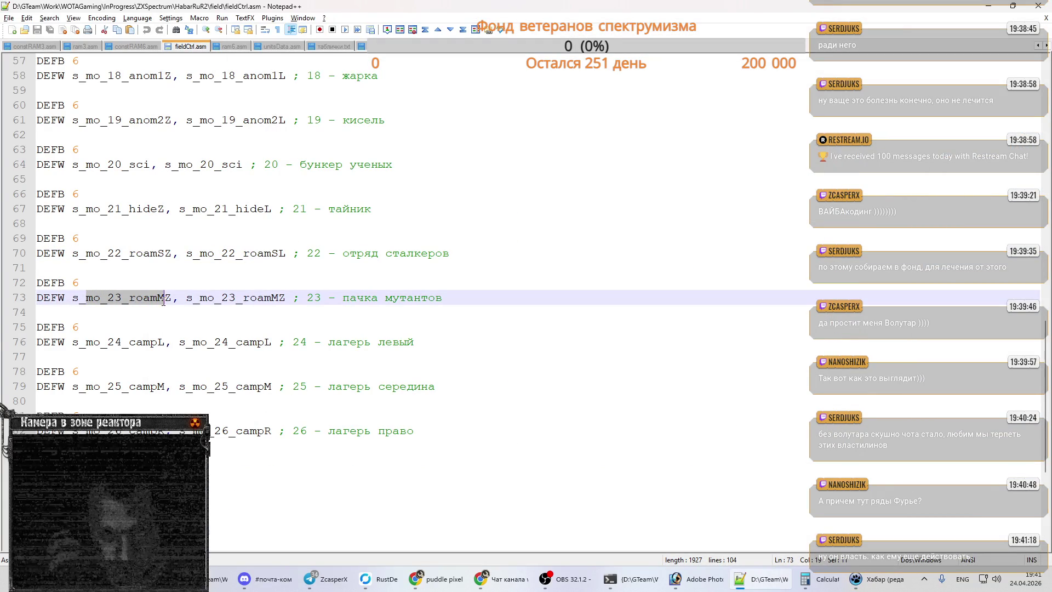
key("alt+Tab")
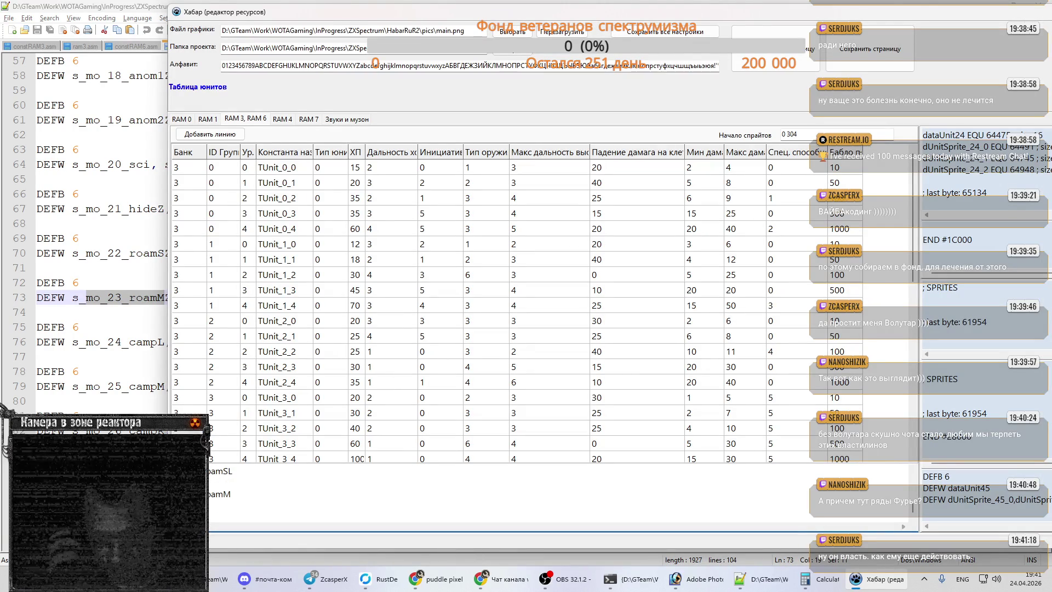
type("Z")
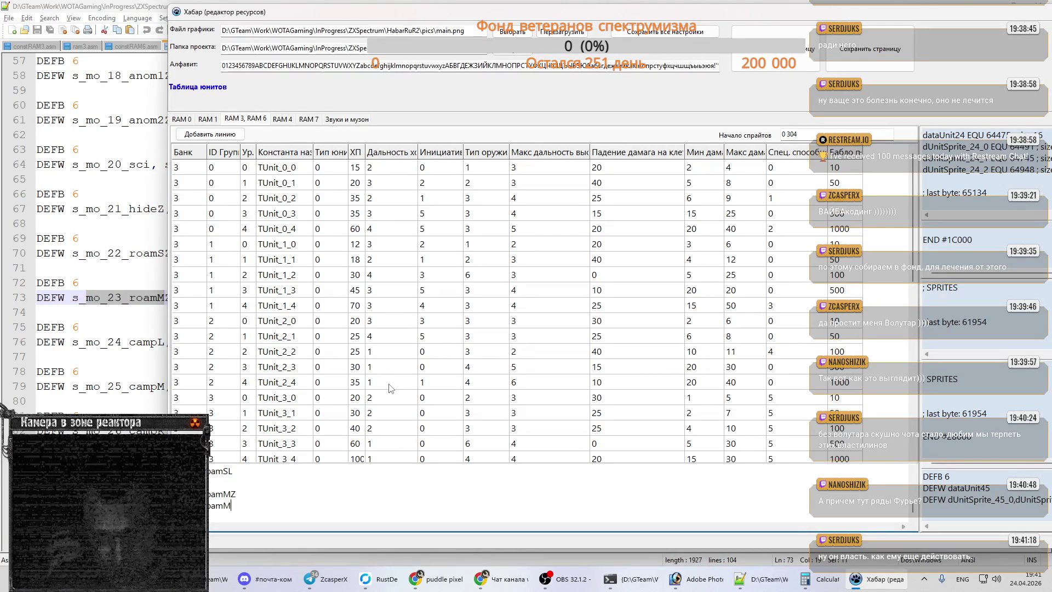
key("Return")
key("ctrl+v")
type("L")
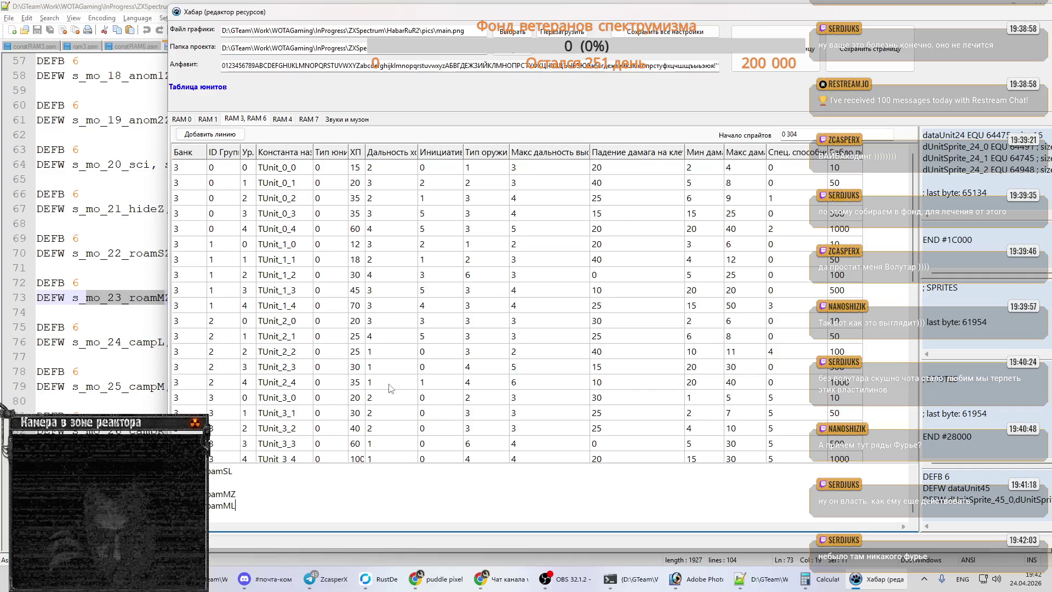
key("Return")
key("Return")
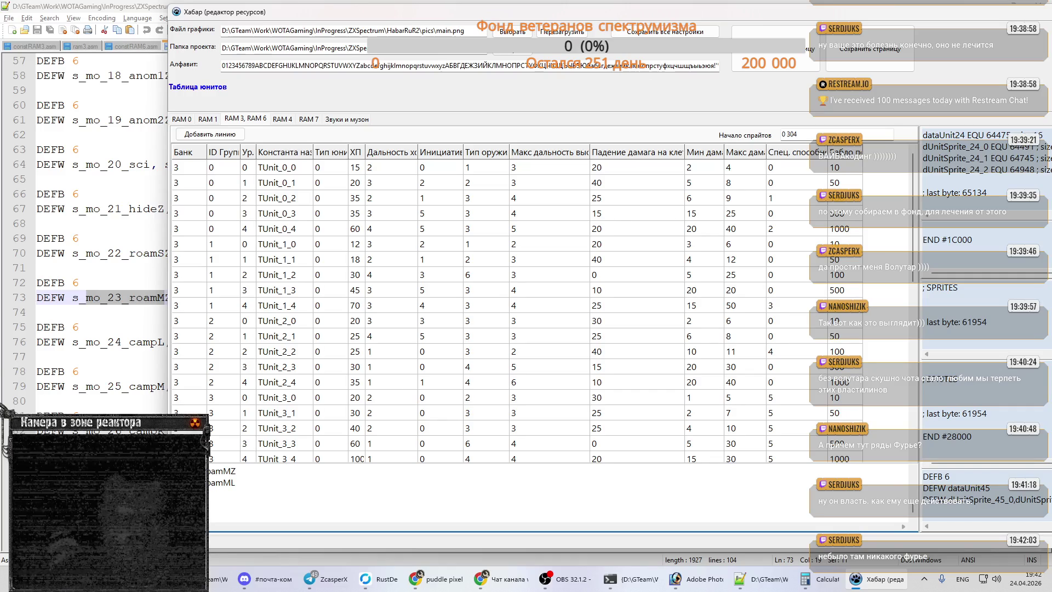
left_click(129, 301)
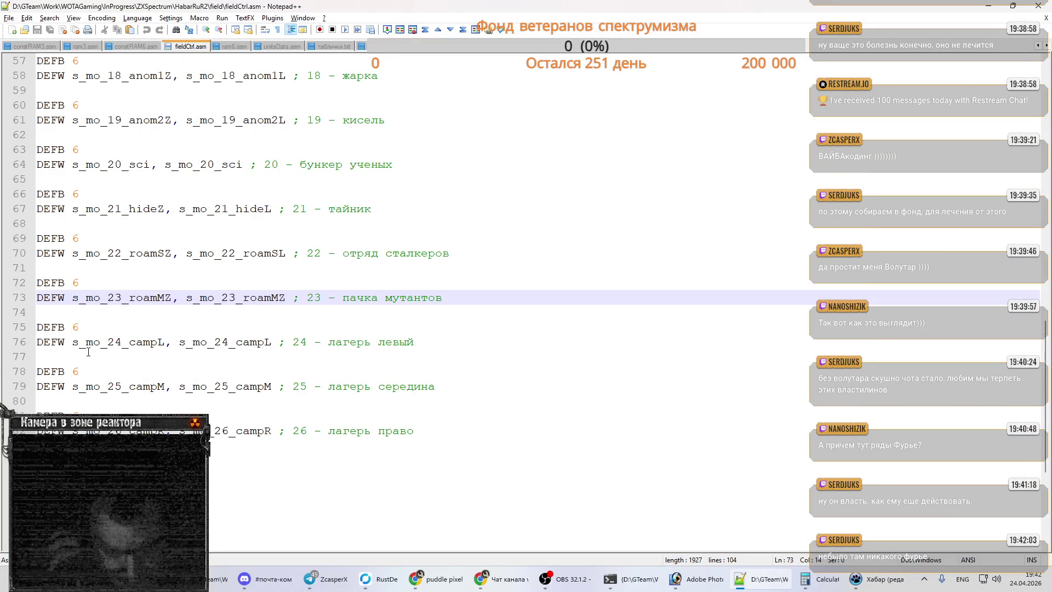
- Add the mo_24_campL camp sprite label to Хабар's sprite list
left_click_drag(86, 342, 165, 343)
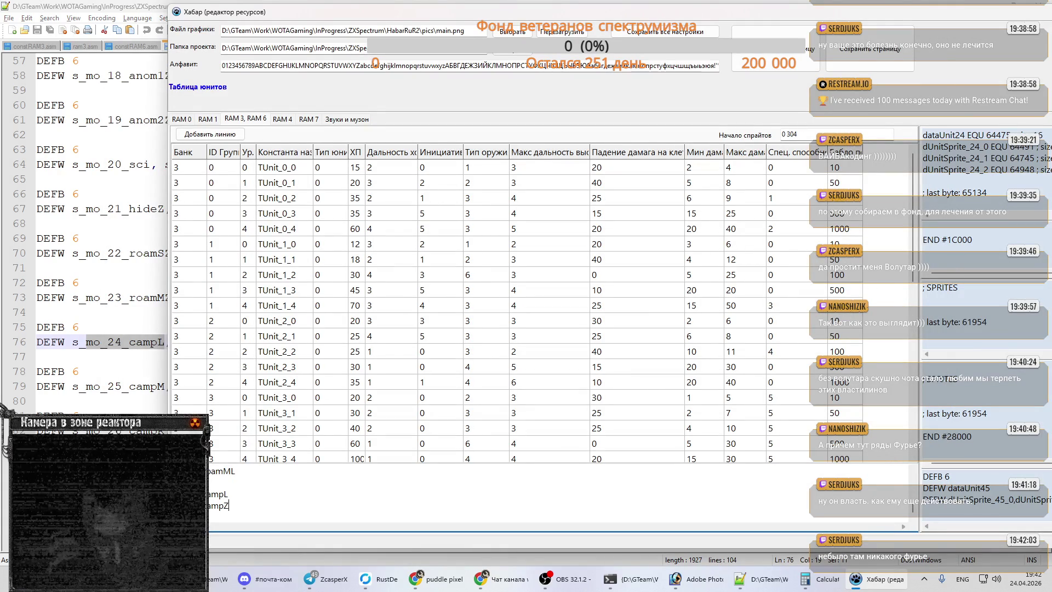
type("Z")
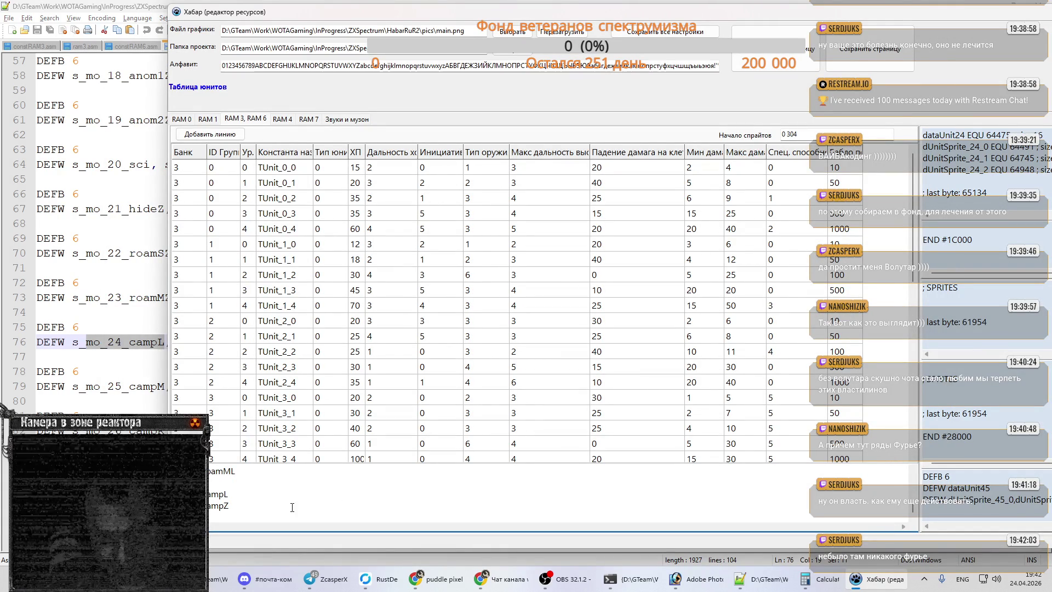
left_click(126, 386)
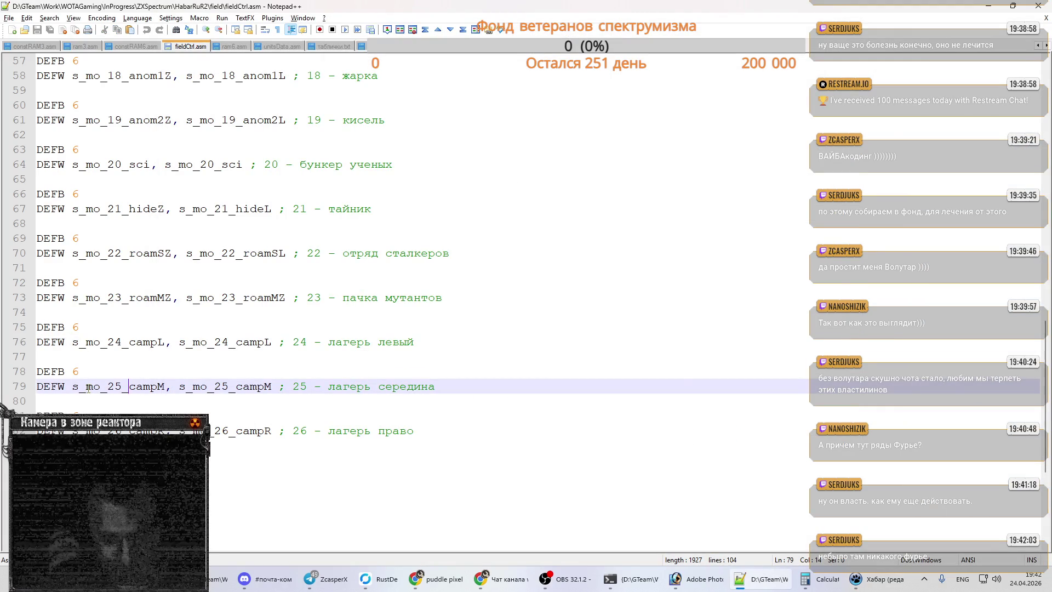
key("alt+Tab")
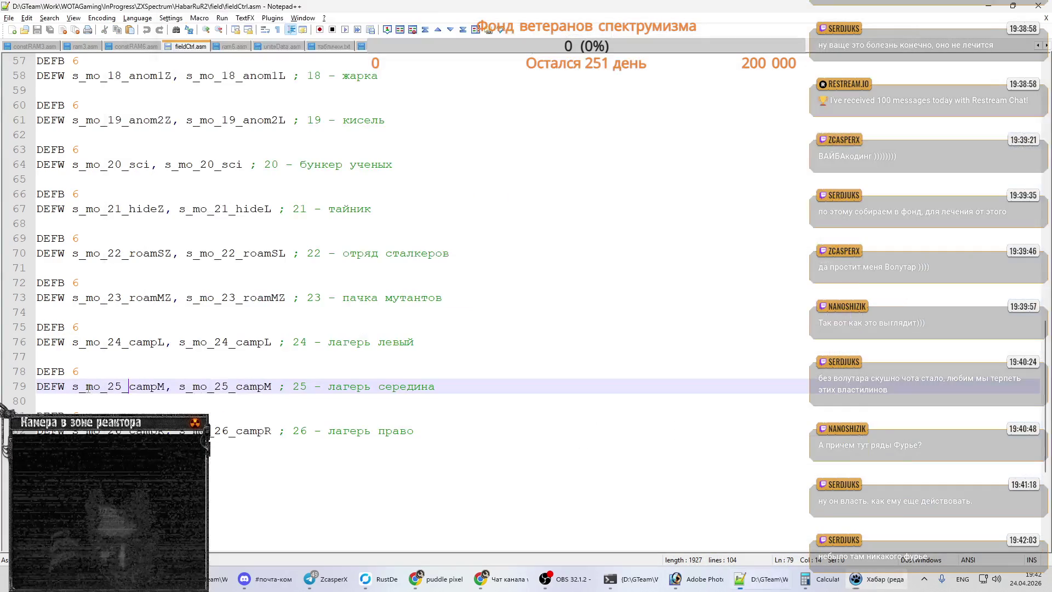
key("alt+Tab")
- Add the mo_25_campM camp sprite label to the sprite list
left_click_drag(86, 386, 164, 386)
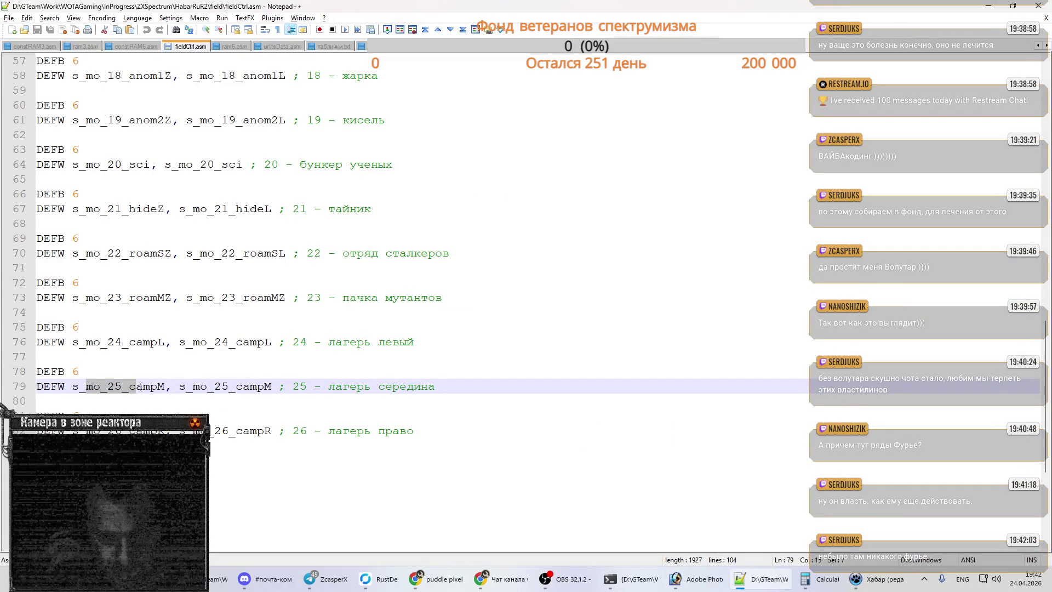
key("alt+Tab")
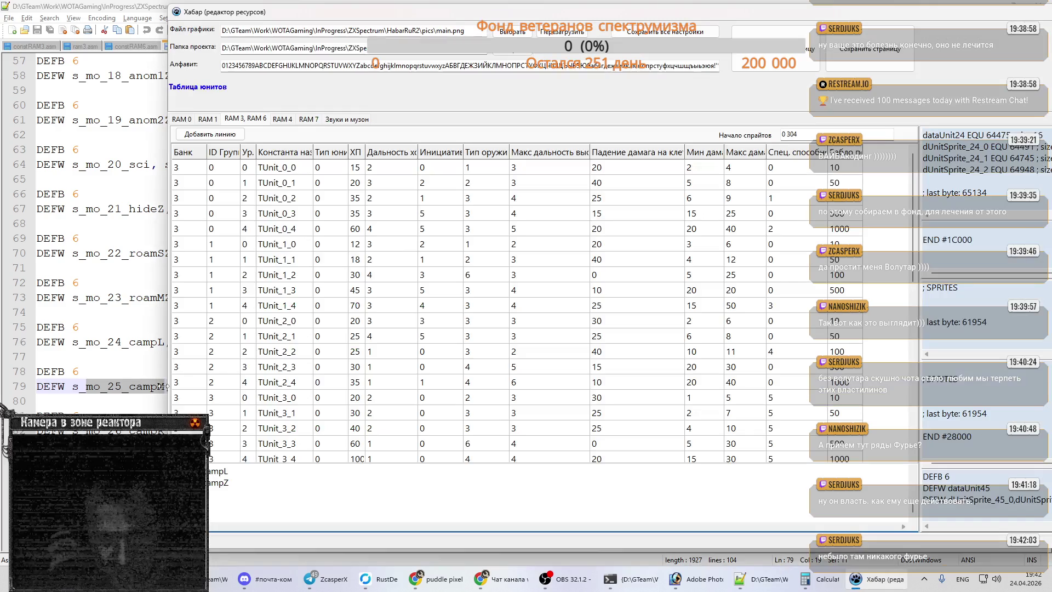
key("alt+Tab")
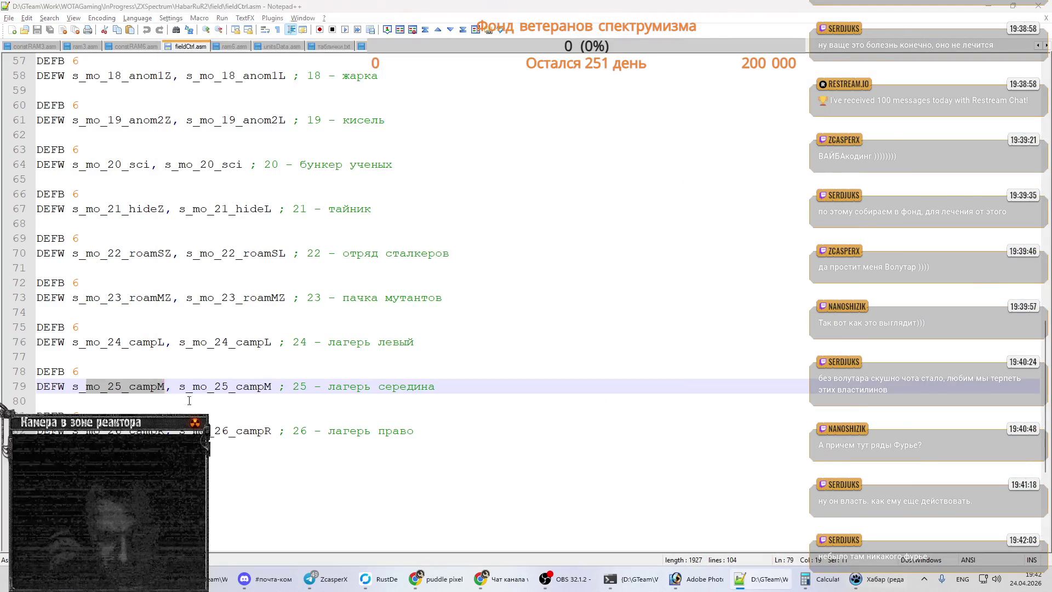
key("alt+Tab")
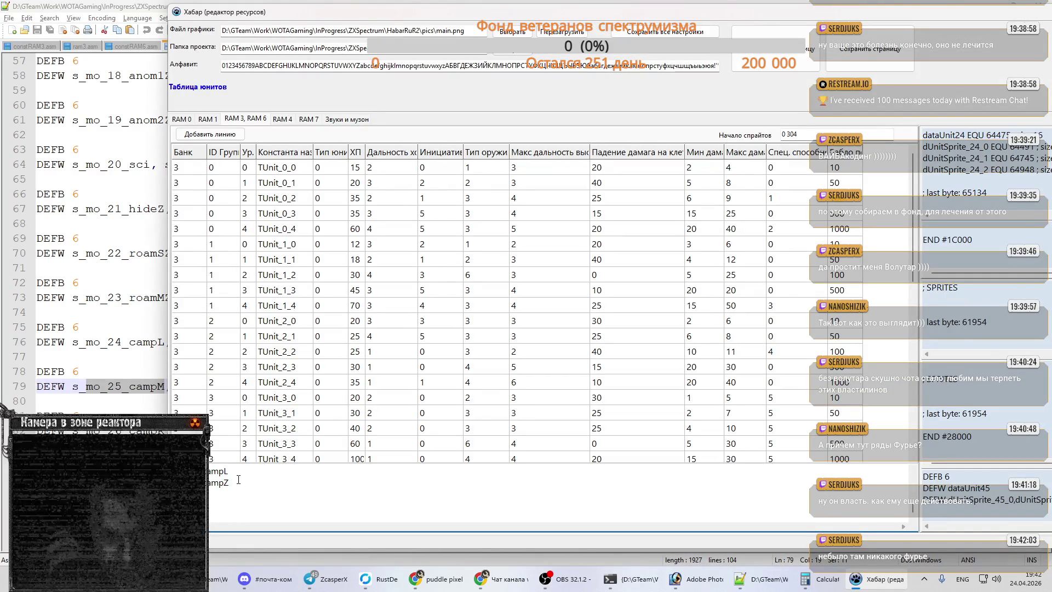
scroll(238, 479, "up", 1)
key("alt+Tab")
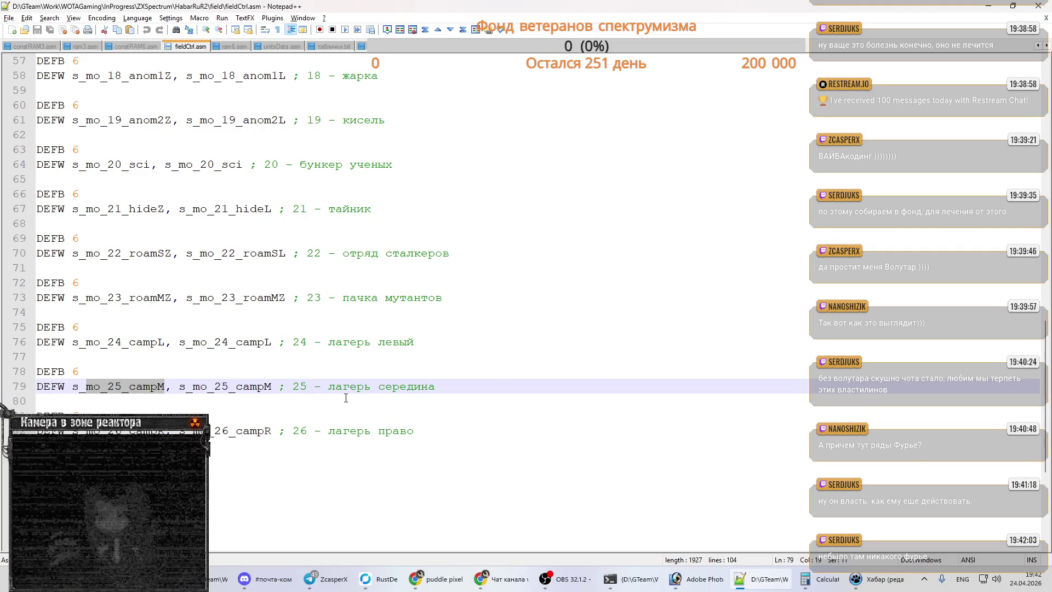
key("alt+Tab")
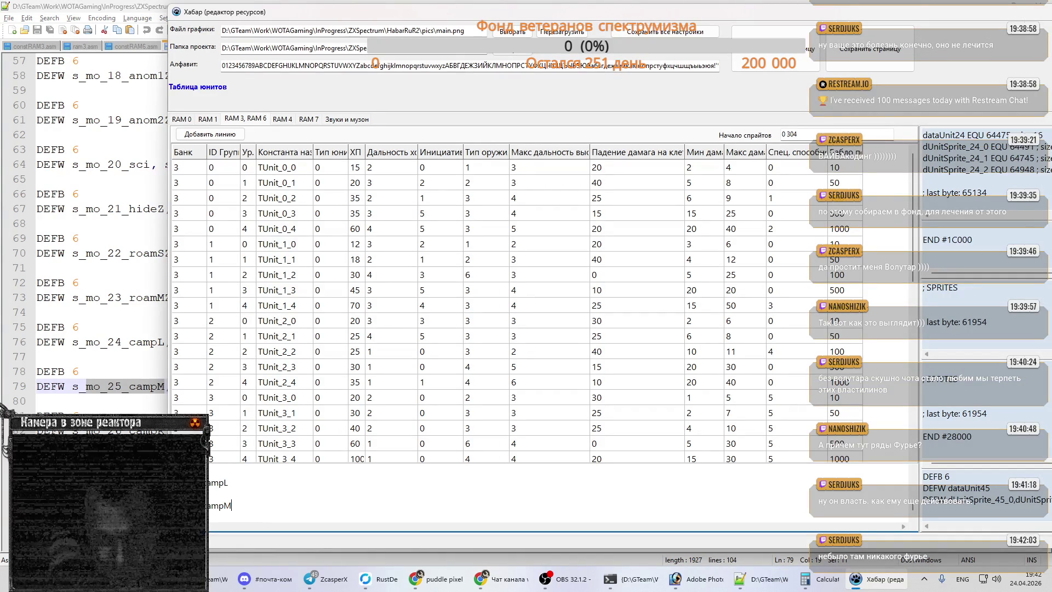
key("alt+Tab")
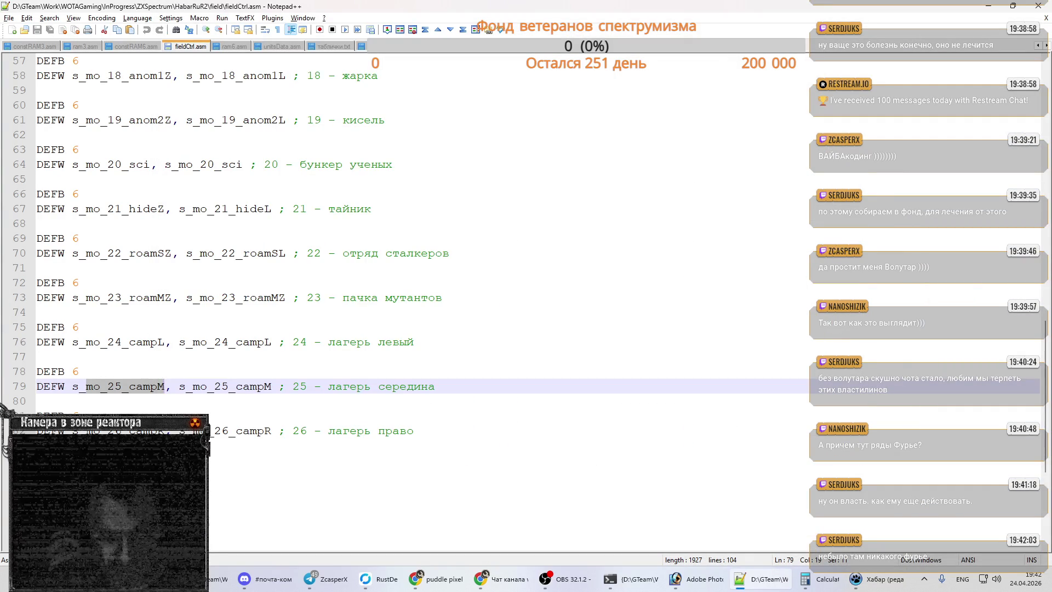
left_click(150, 430)
key("alt+Tab")
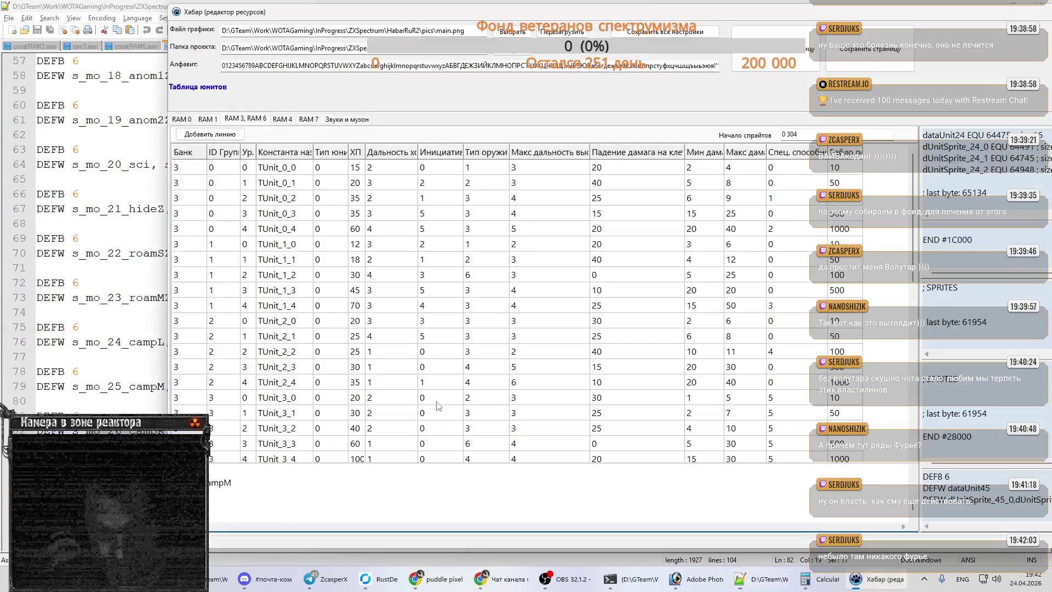
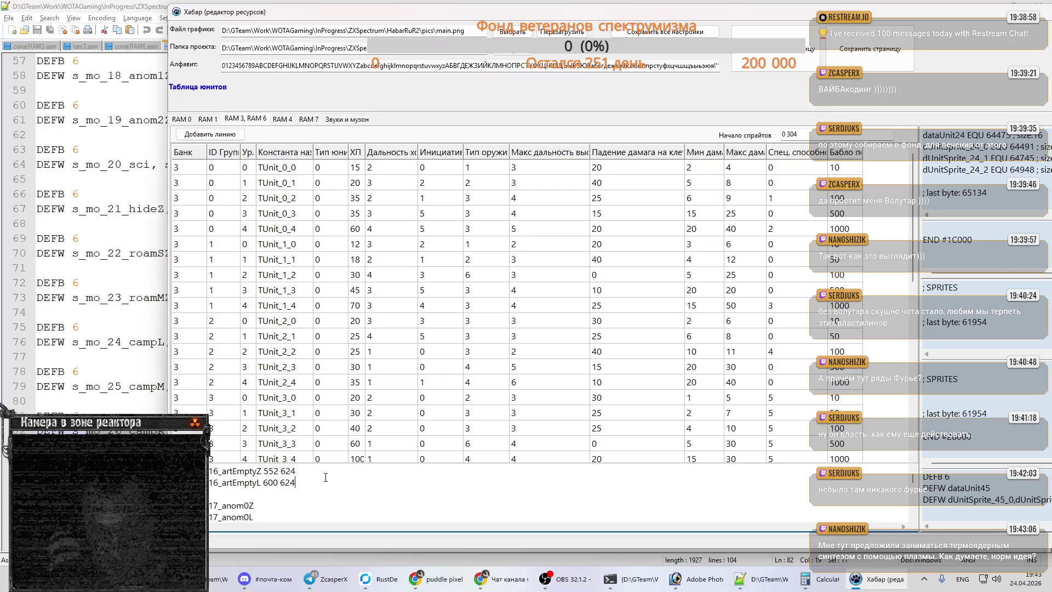
- Save all Хабар settings, select all the generated sprite text, and close the resource editor
left_click(673, 33)
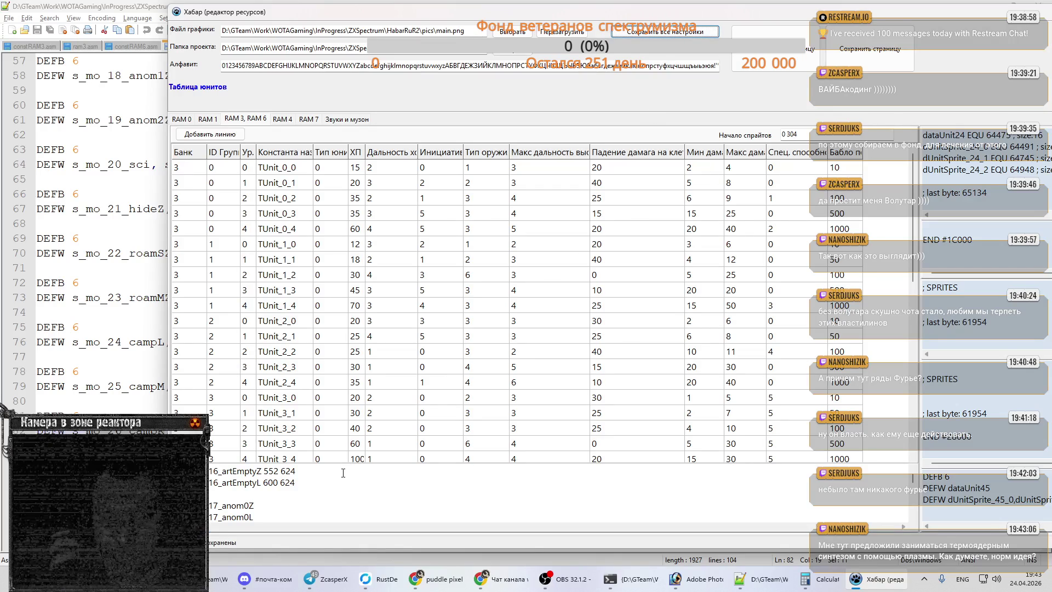
left_click(332, 488)
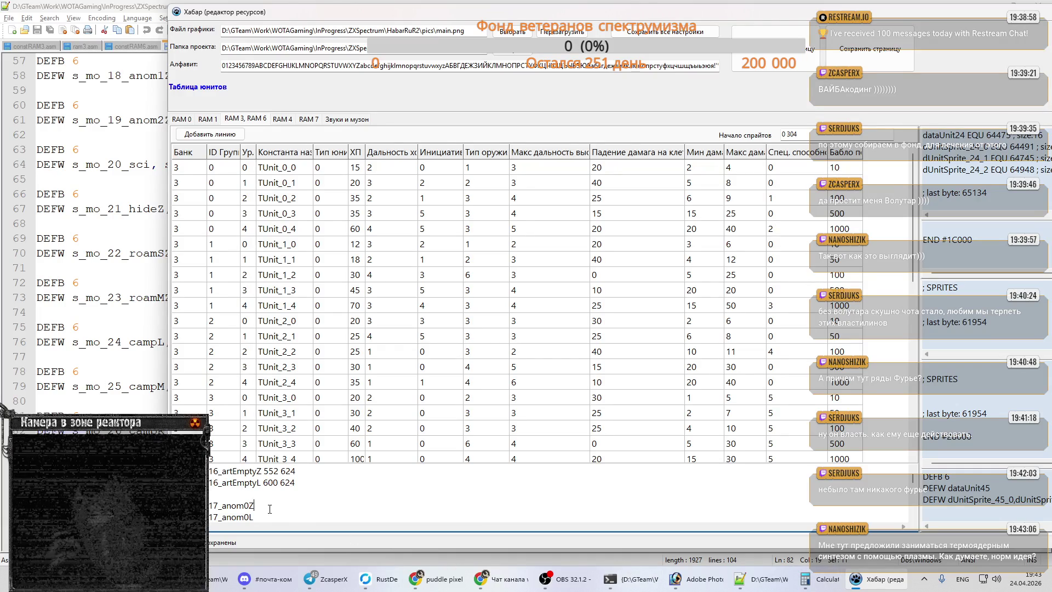
key("ctrl+a")
left_click(979, 15)
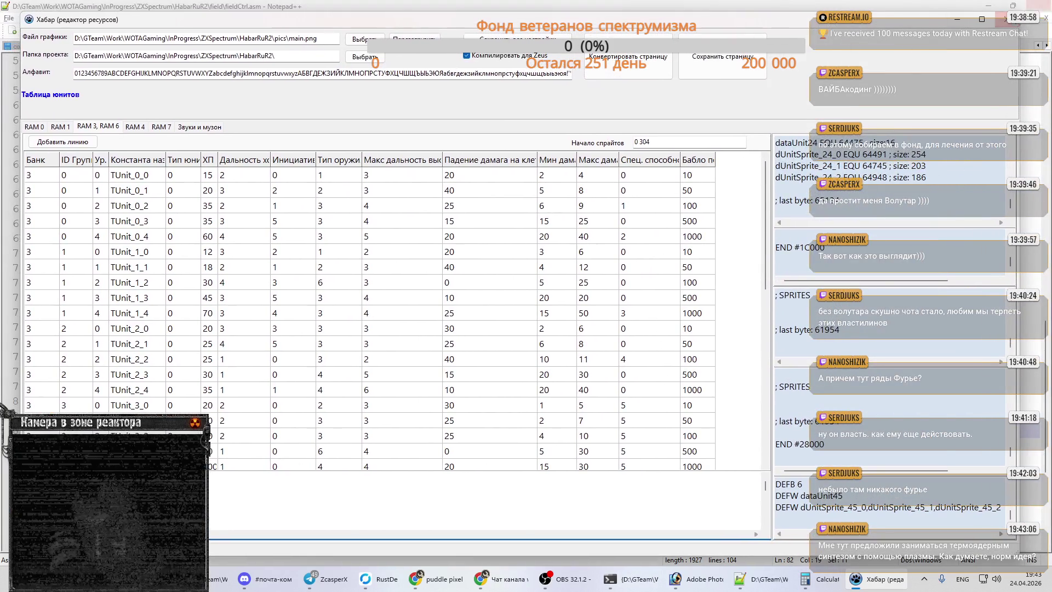
left_click(1007, 19)
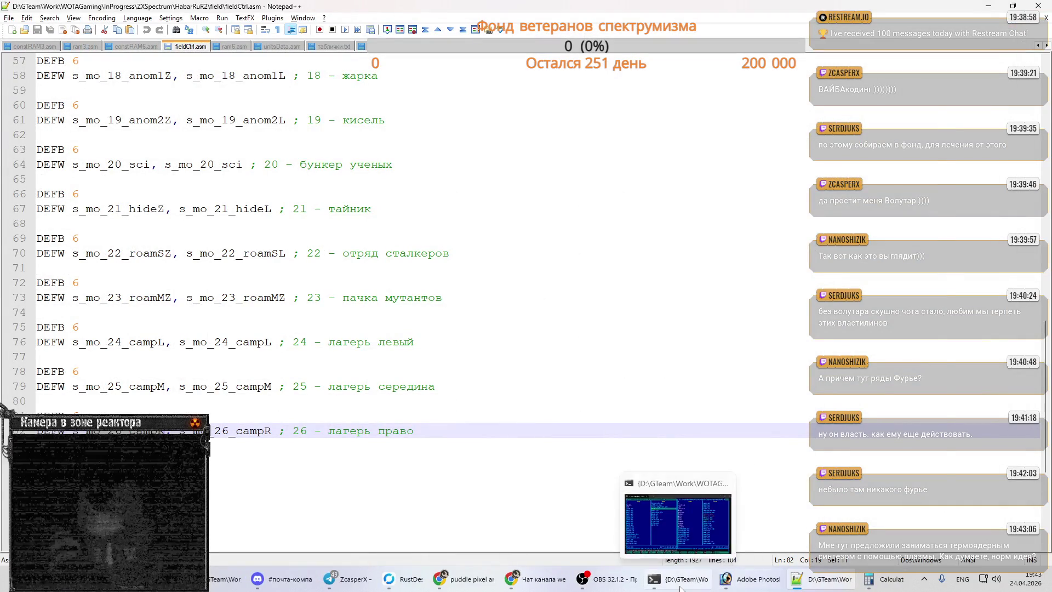
- Run Res2.exe from Far Manager and close it again
left_click(679, 578)
key("Return")
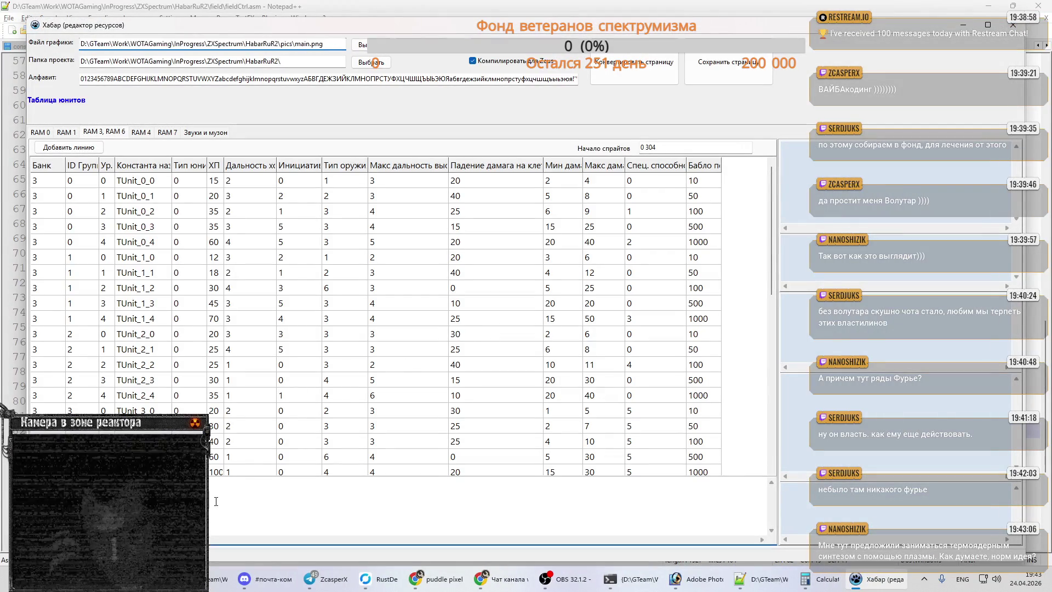
left_click(1012, 25)
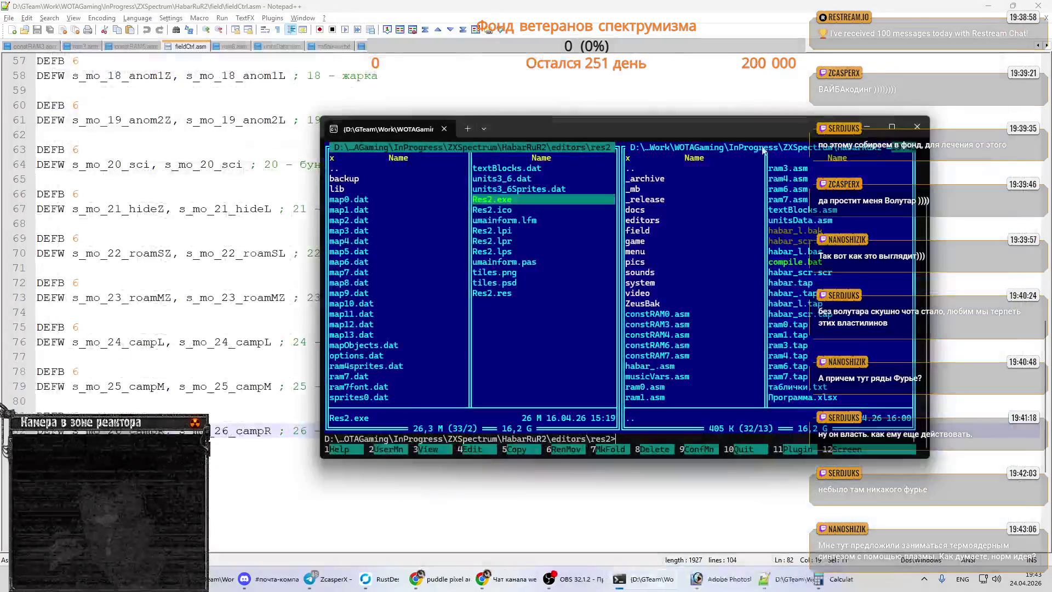
- Paste the copied s4/2 sprite entries into fieldCtrl.asm at line 83
left_click(547, 439)
key("ctrl+v")
scroll(547, 438, "up", 3)
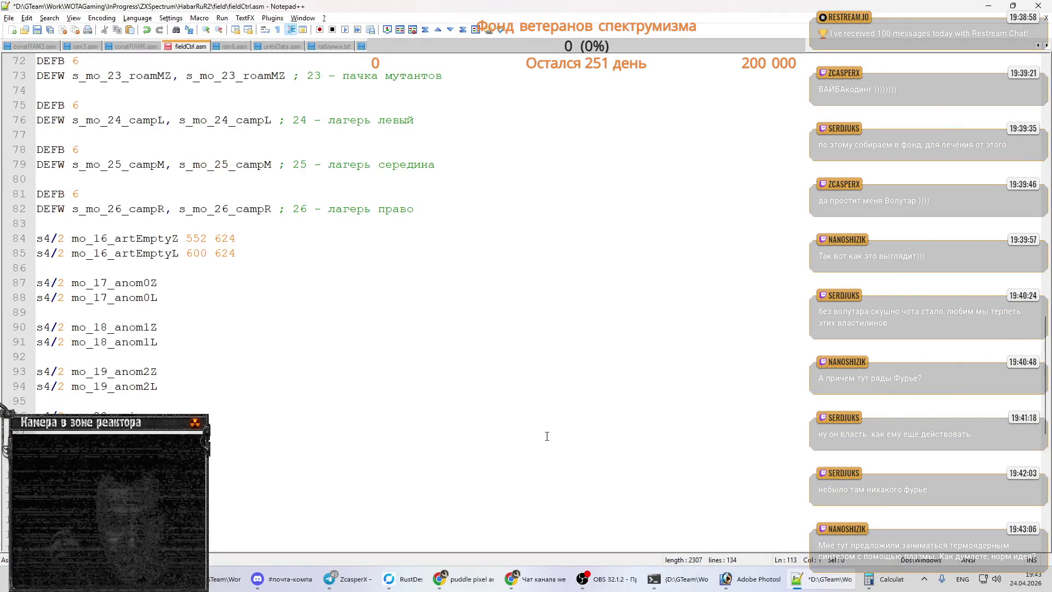
key("alt+Tab")
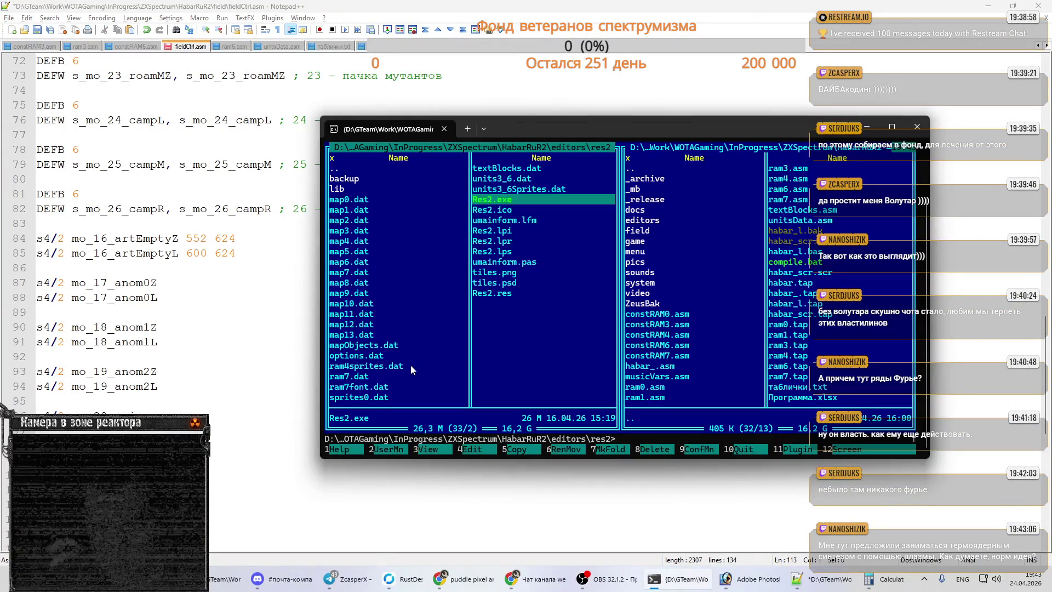
- Open the Res2.lpi project from Far Manager in Lazarus
left_click(505, 234)
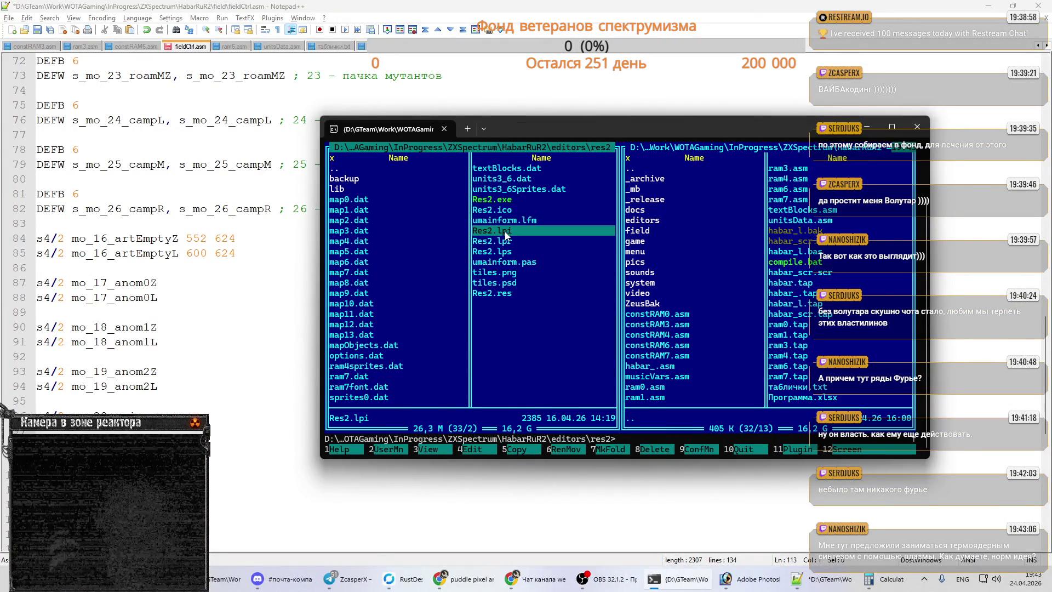
double_click(505, 231)
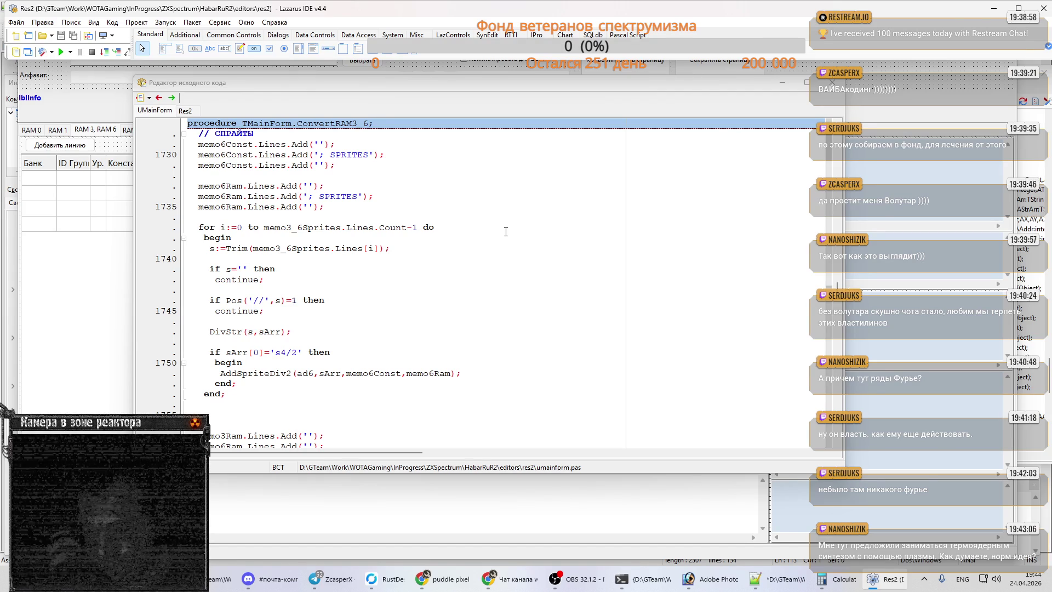
- Open the RAM conversion button's code and inspect the SaveRAM3_6 implementation
key("F12")
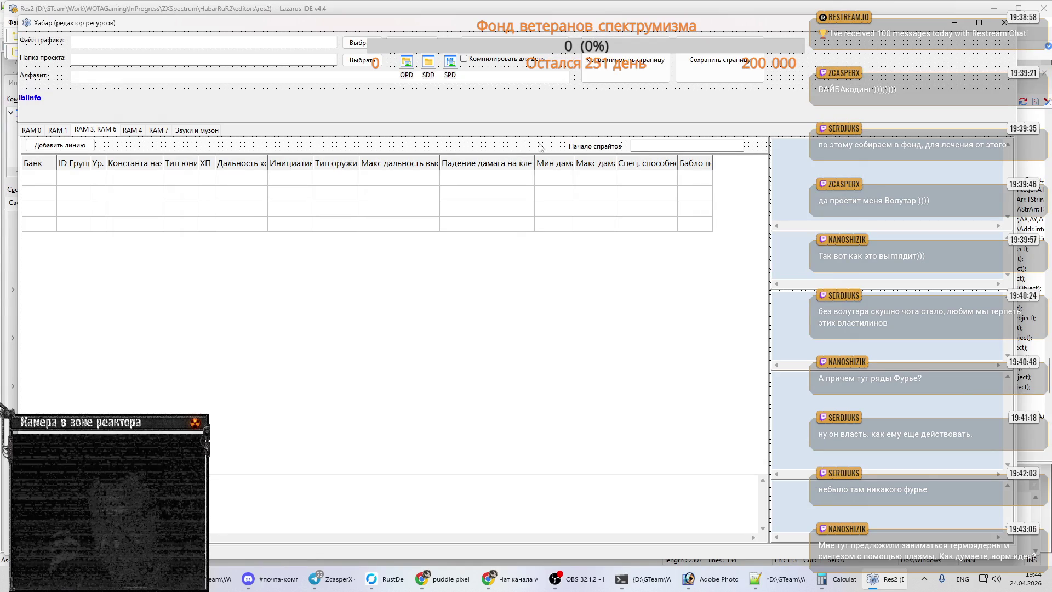
double_click(639, 65)
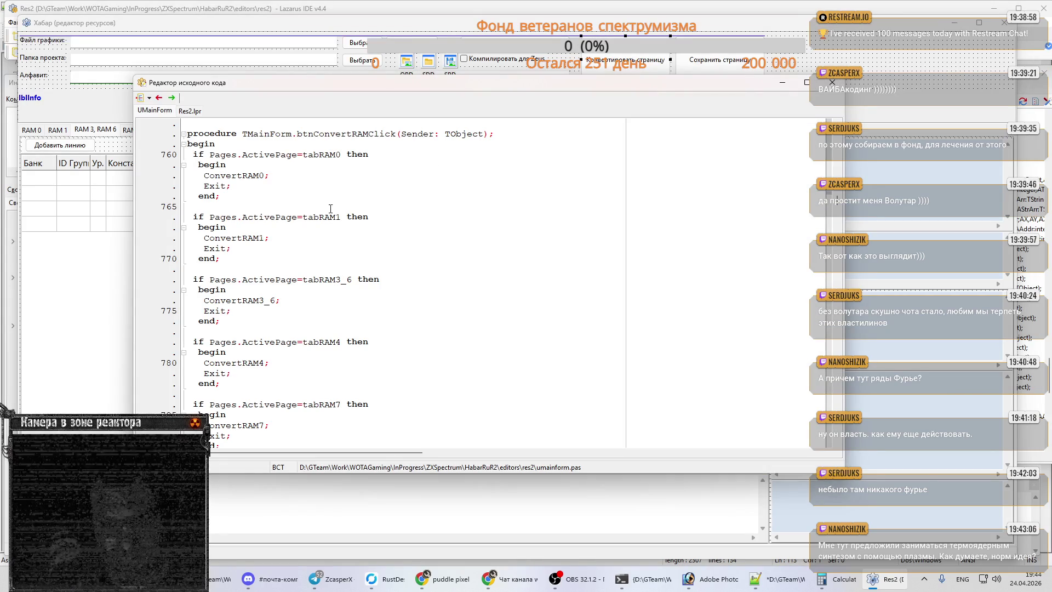
scroll(330, 209, "down", 1)
scroll(313, 218, "down", 1)
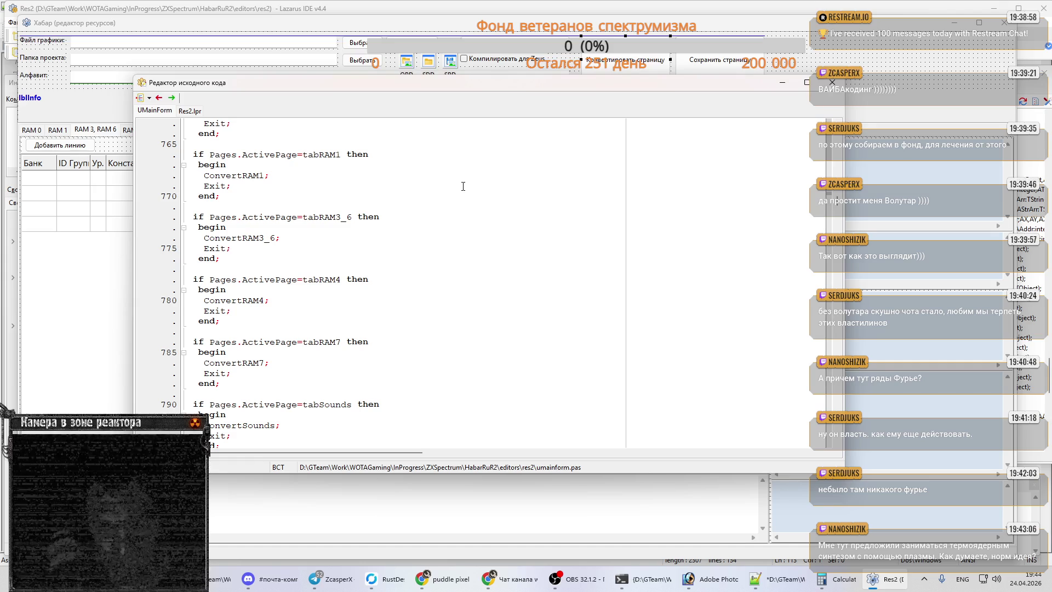
scroll(285, 199, "up", 5)
scroll(285, 199, "down", 17)
scroll(279, 197, "down", 3)
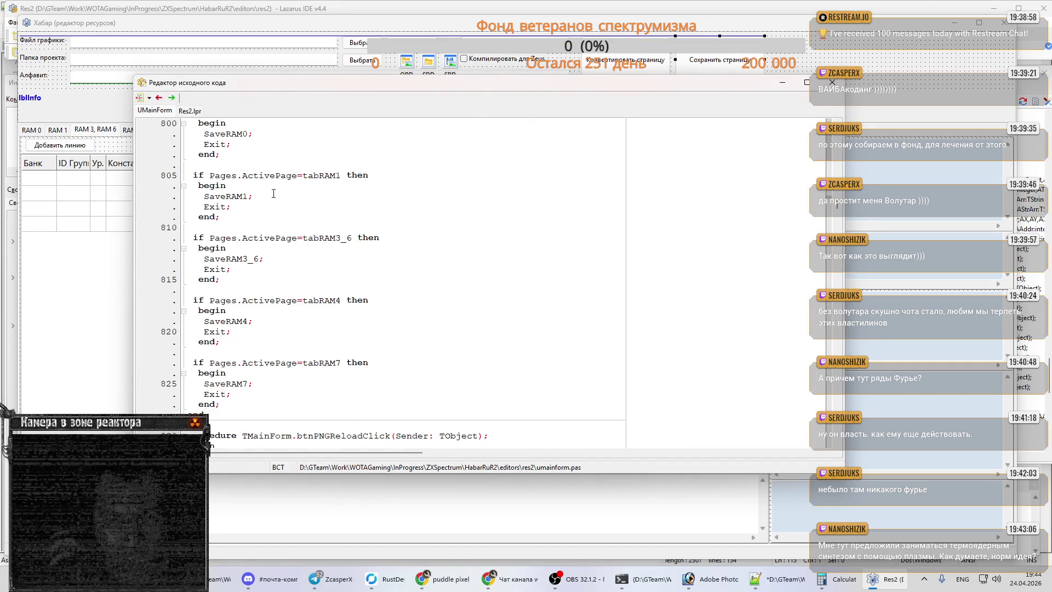
left_click(234, 263, "ctrl")
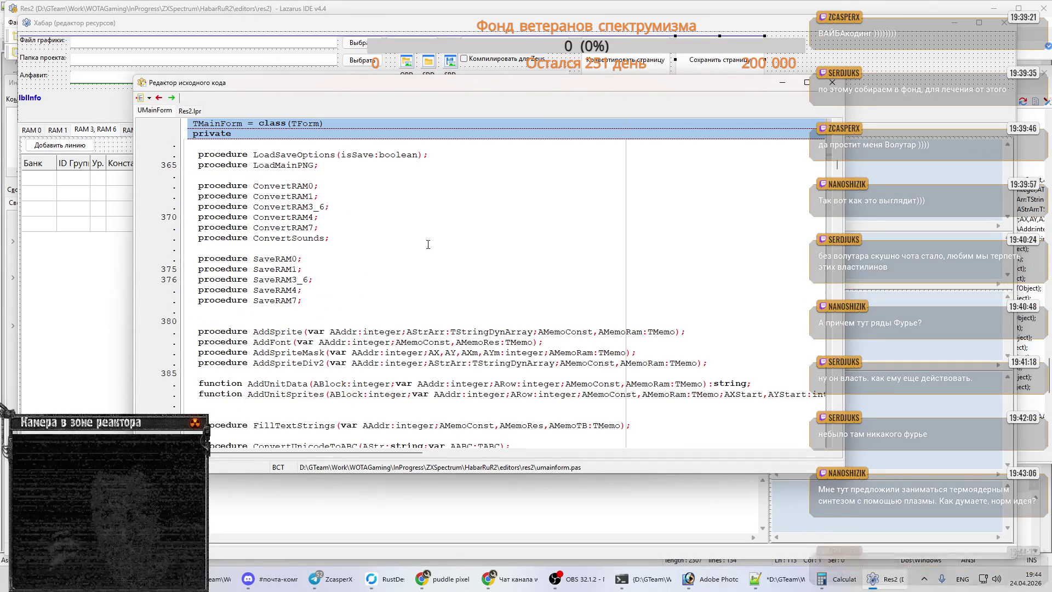
key("ctrl+shift+Down")
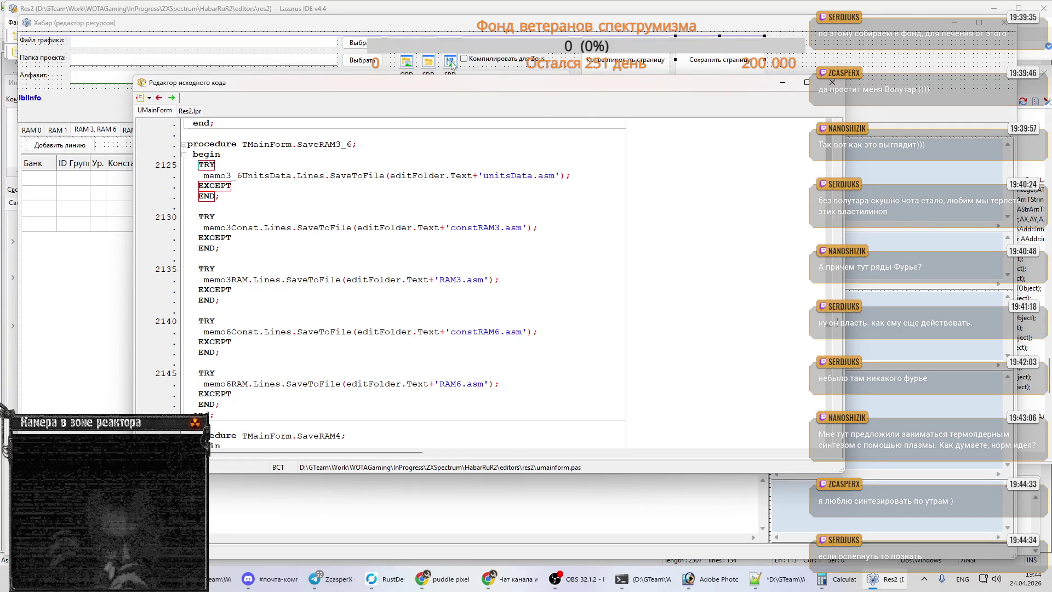
key("ctrl+h")
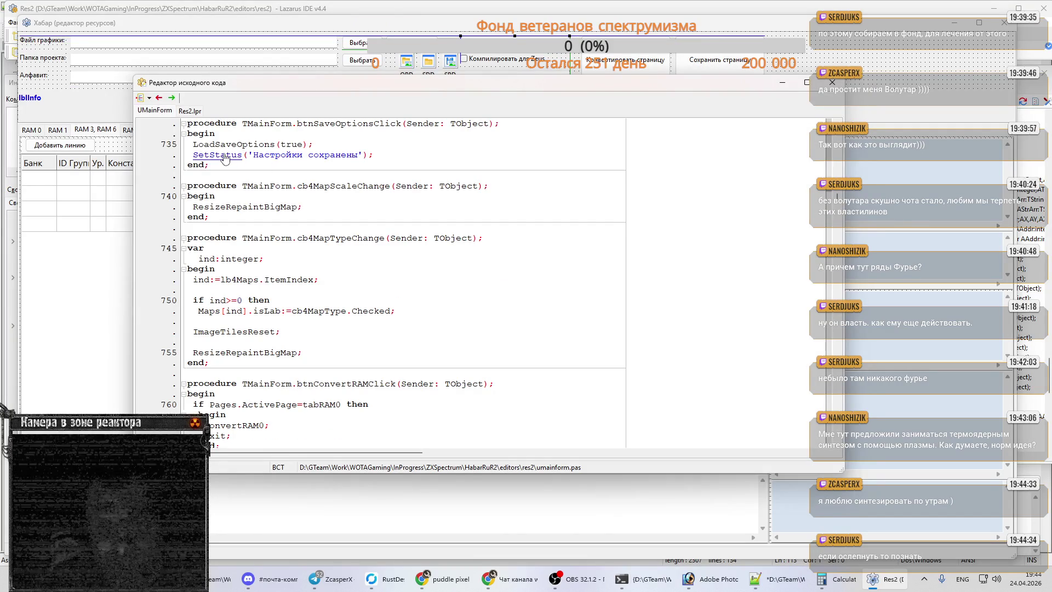
- Go to the LoadSaveOptions implementation and put the caret on line 1289 in the ram3_6 block
left_click(227, 148, "ctrl")
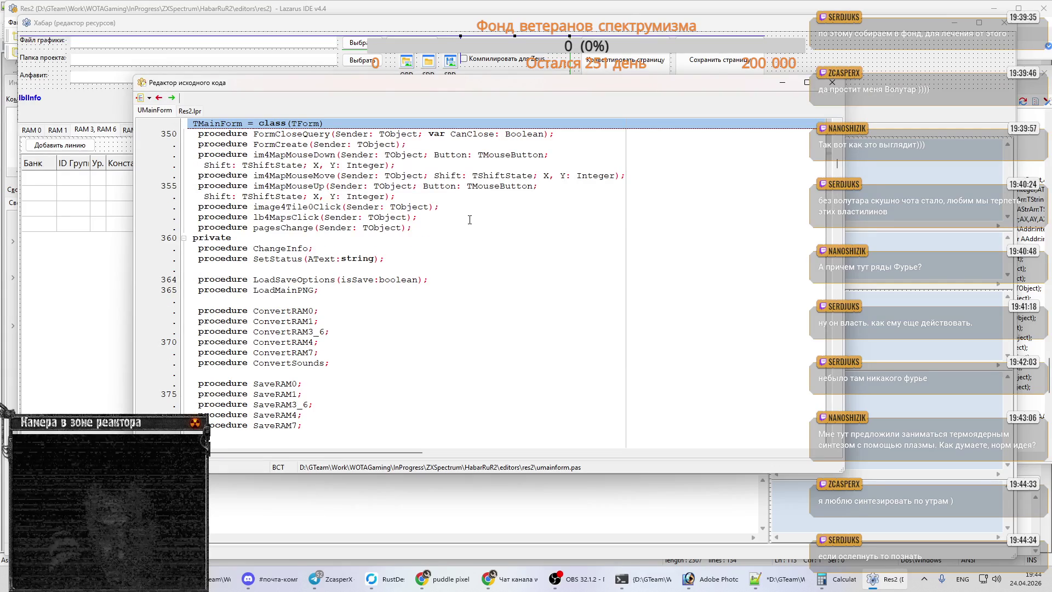
key("ctrl+shift+Down")
scroll(460, 235, "down", 3)
scroll(459, 237, "down", 4)
scroll(457, 238, "down", 4)
scroll(458, 239, "down", 9)
scroll(457, 240, "down", 9)
scroll(456, 241, "down", 8)
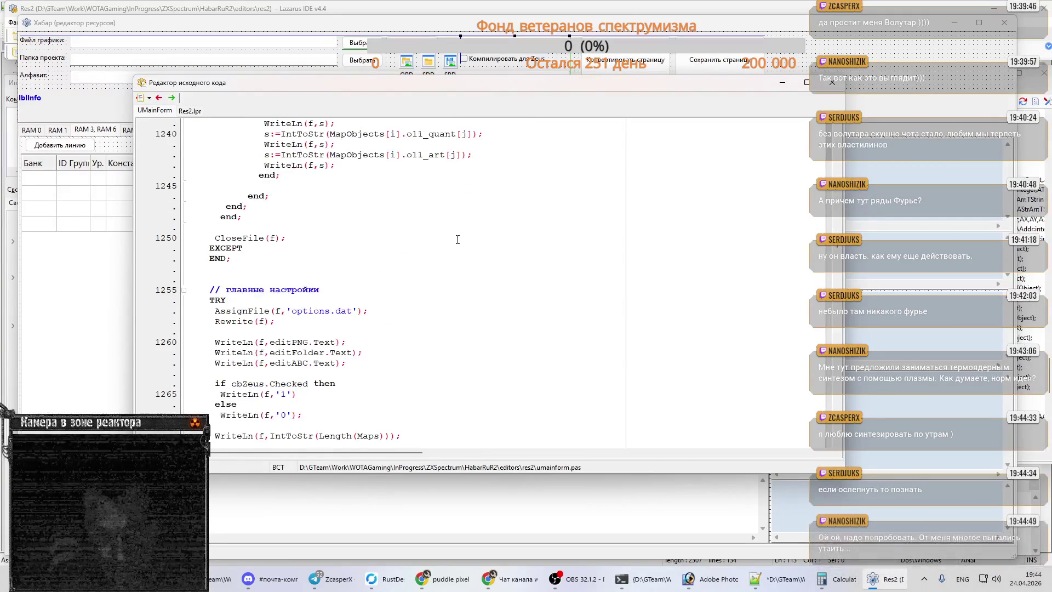
scroll(454, 243, "down", 4)
scroll(455, 243, "down", 9)
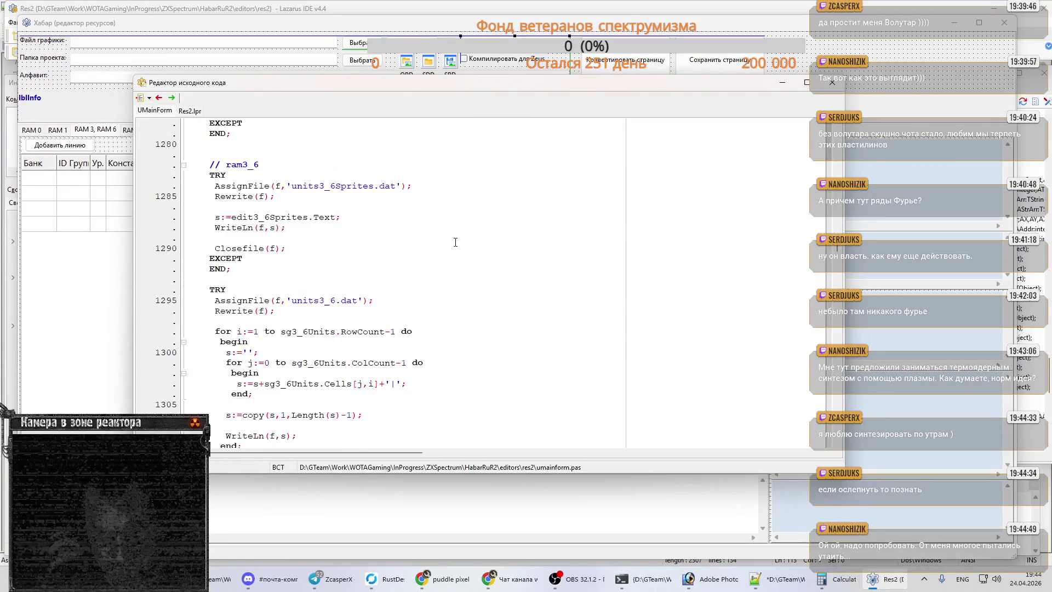
left_click(260, 238)
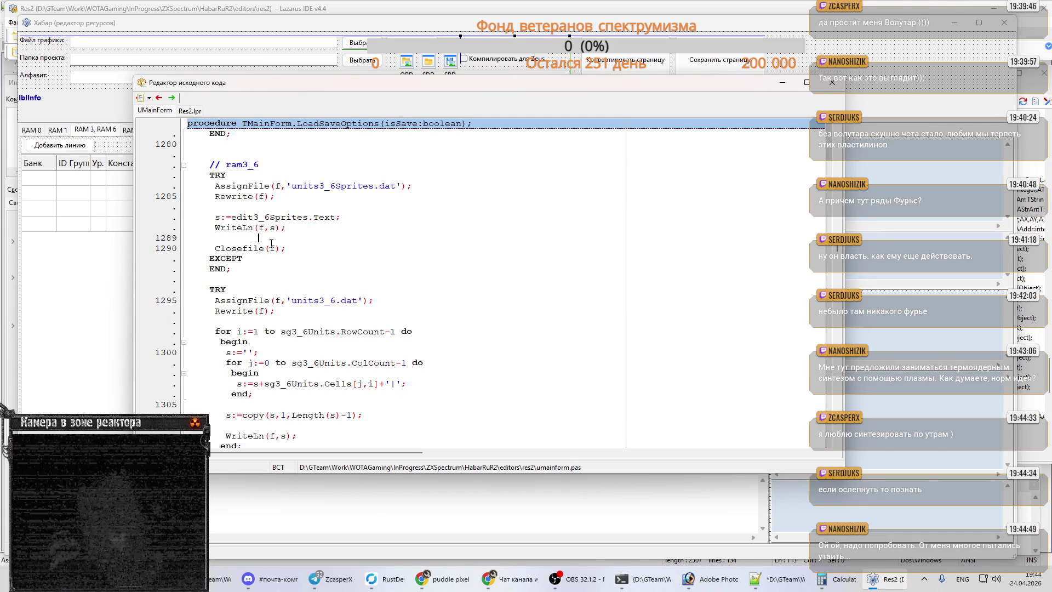
mouse_move(273, 245)
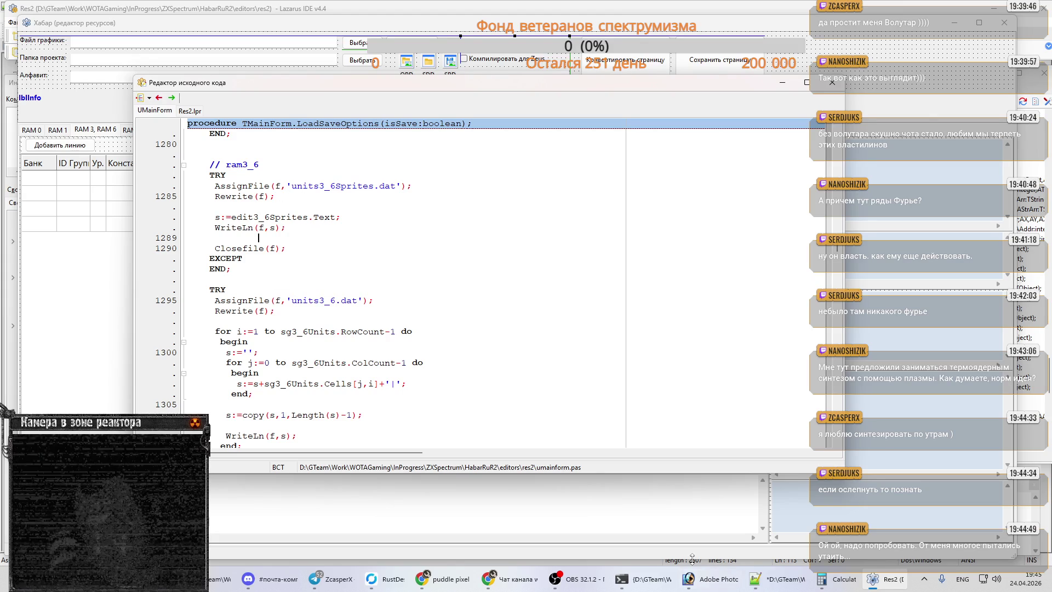
left_click(649, 579)
- View units3_6Sprites.dat (0 304) in Far, then return to the Хабар form design in Lazarus
left_click(518, 191)
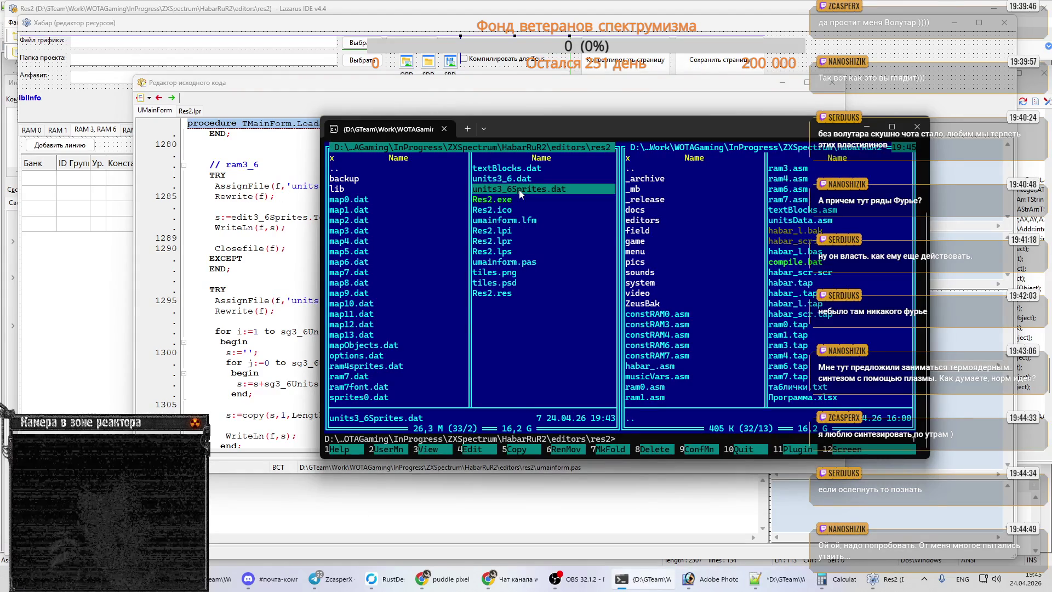
key("F3")
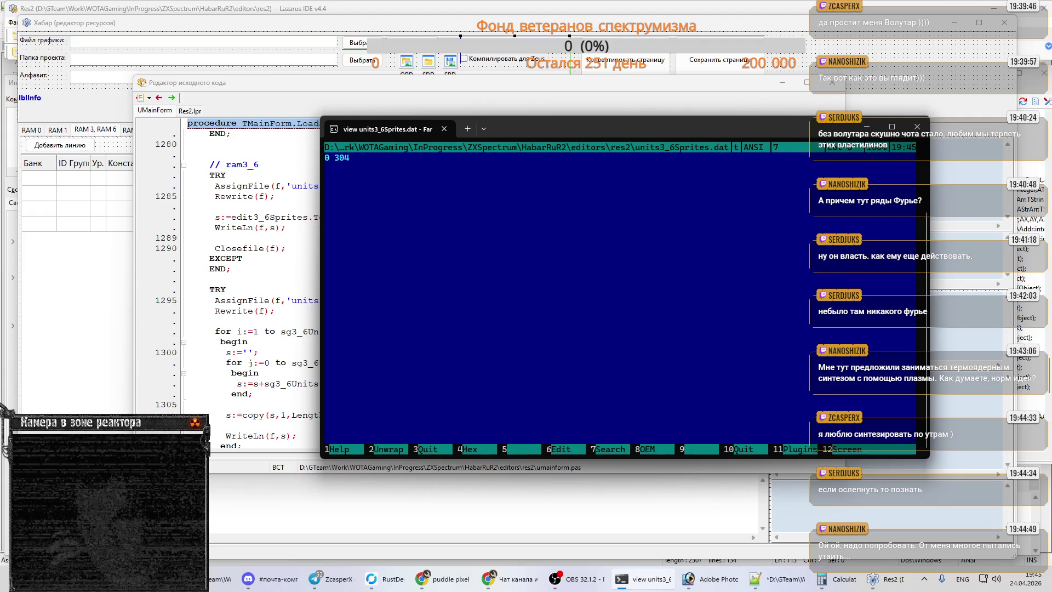
key("Escape")
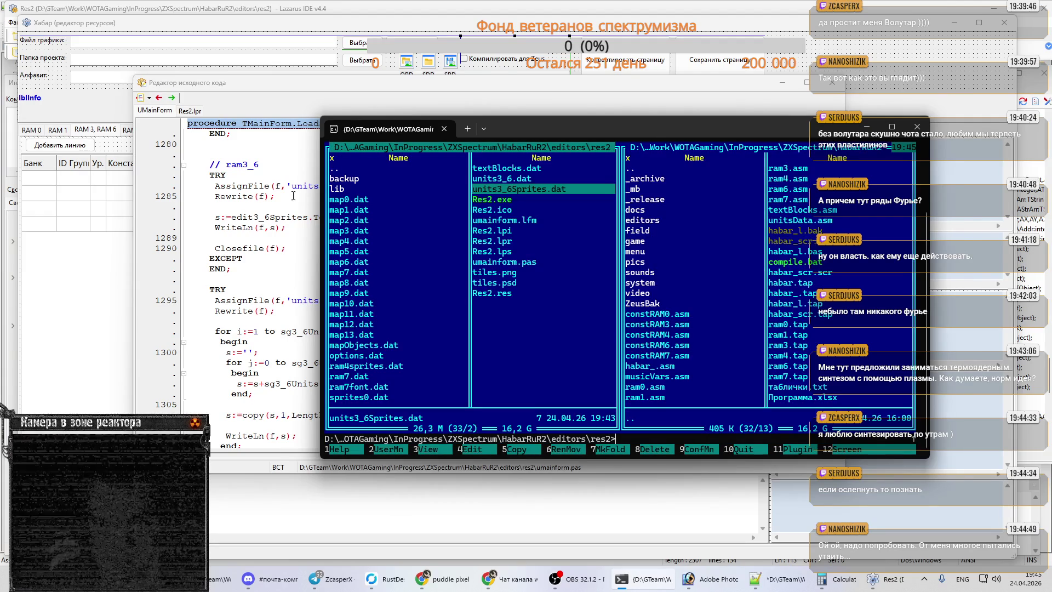
key("alt+Tab")
key("F12")
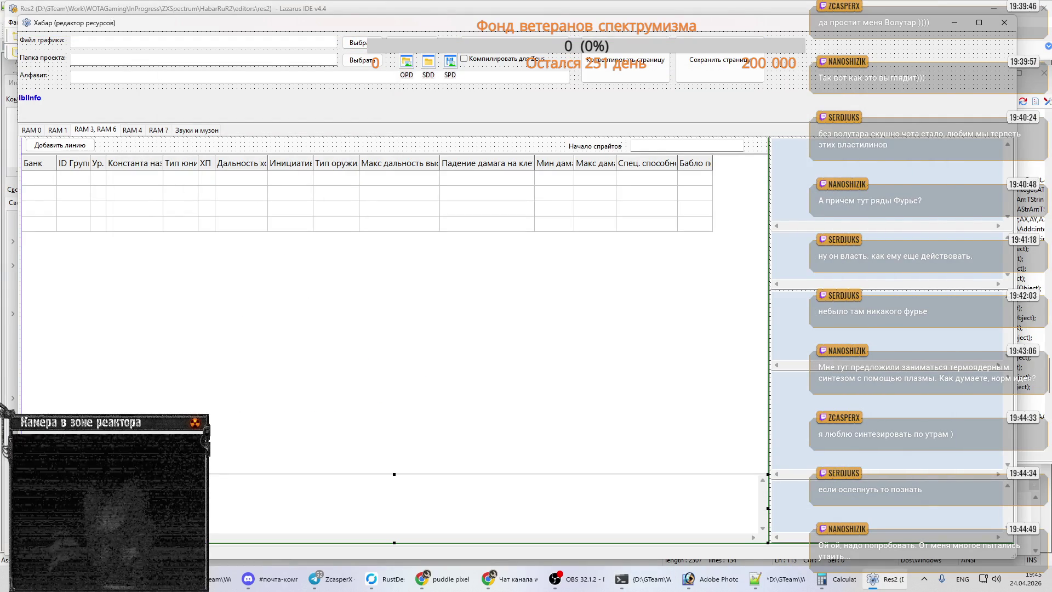
key("F11")
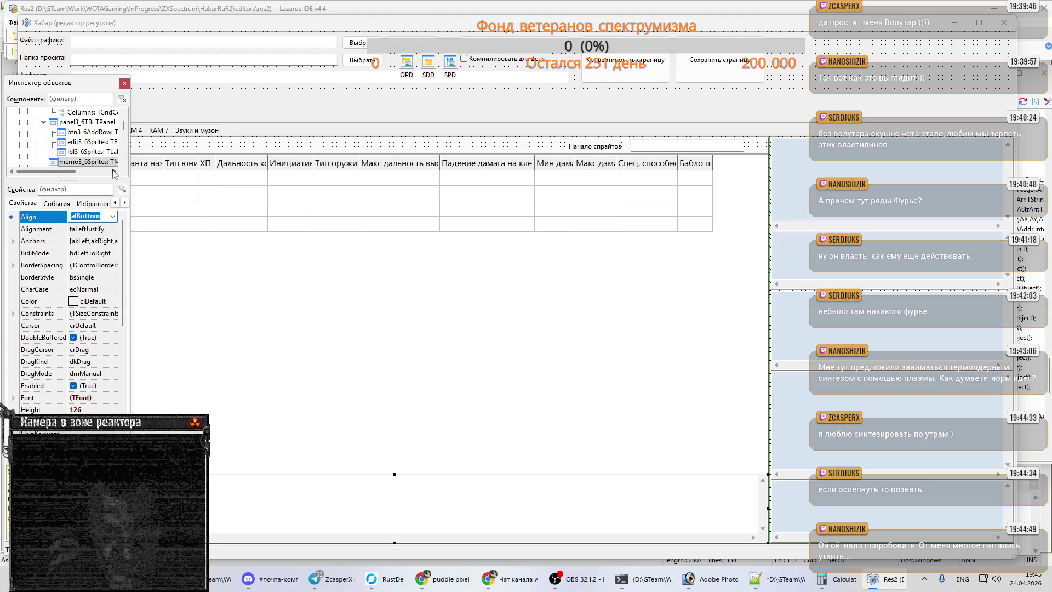
key("F12")
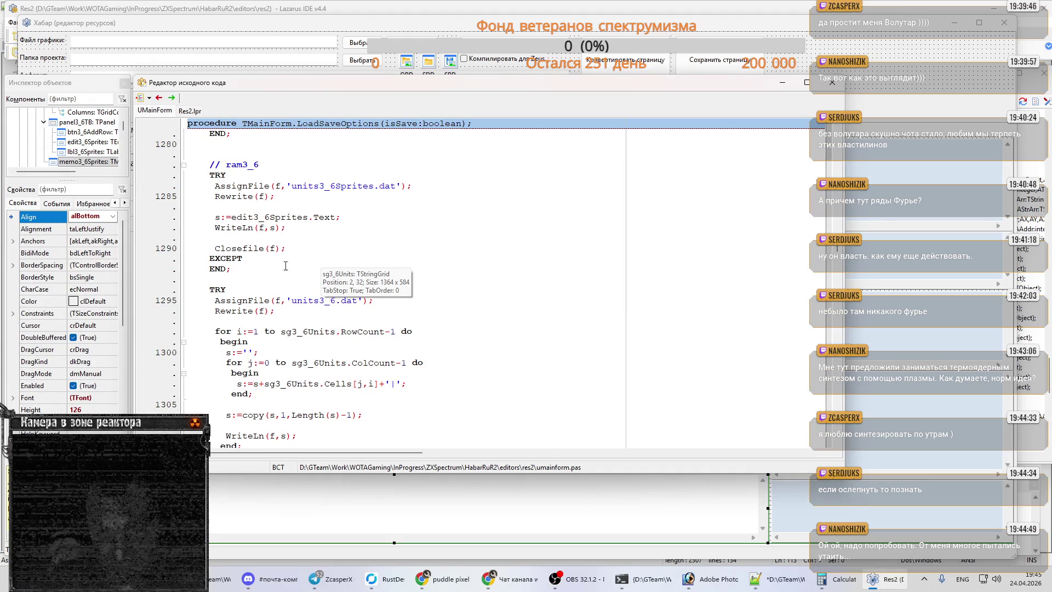
left_click(270, 186)
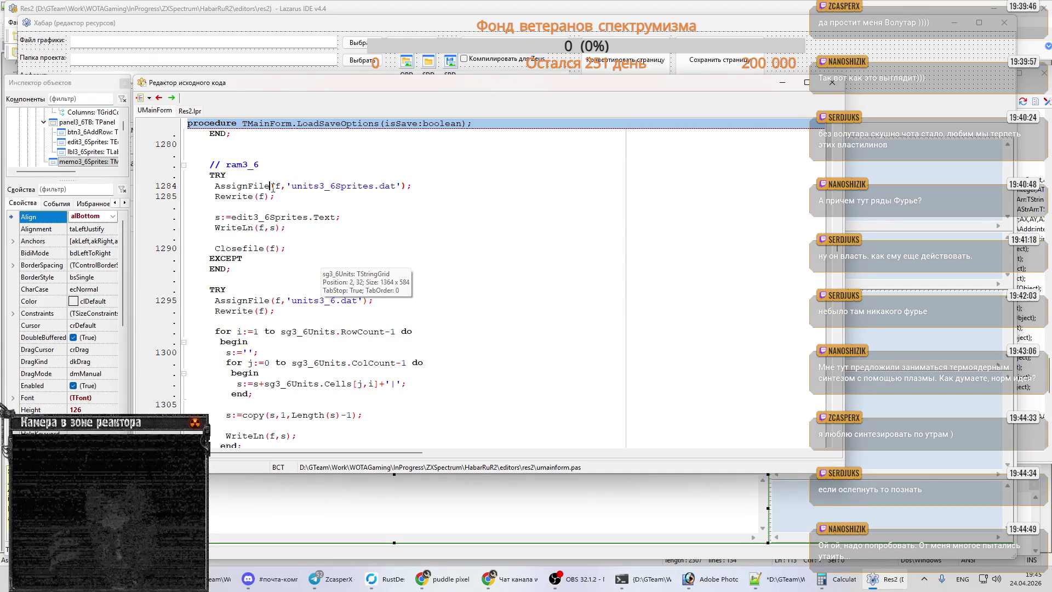
mouse_move(327, 221)
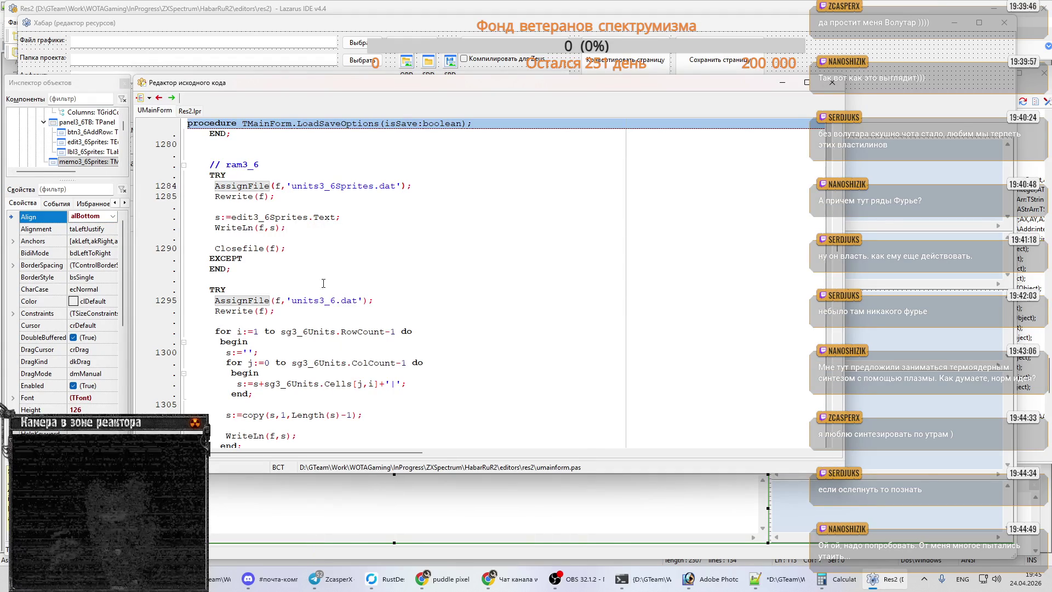
scroll(421, 251, "down", 5)
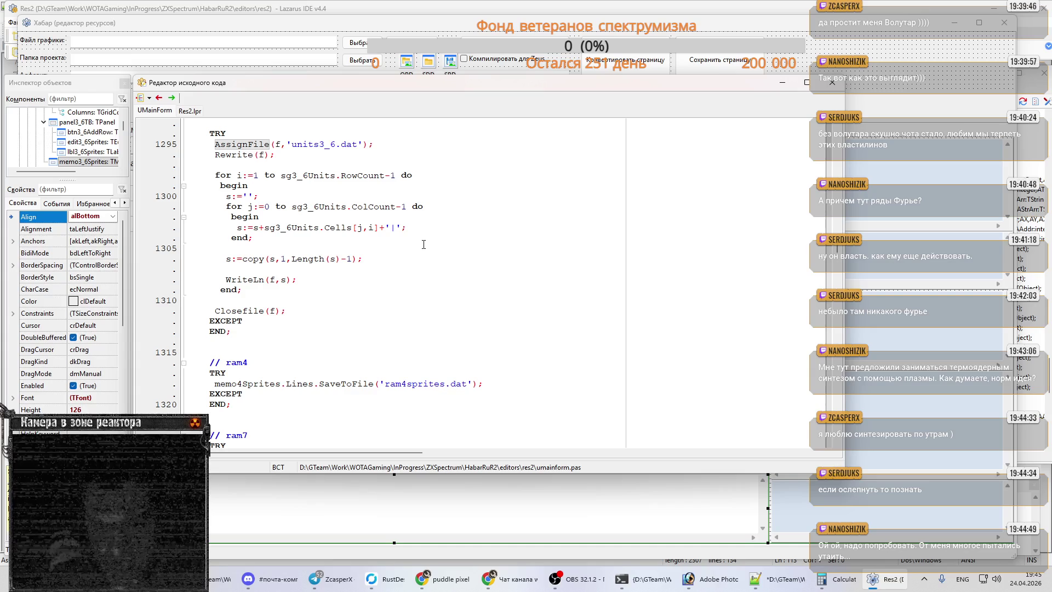
scroll(423, 244, "up", 4)
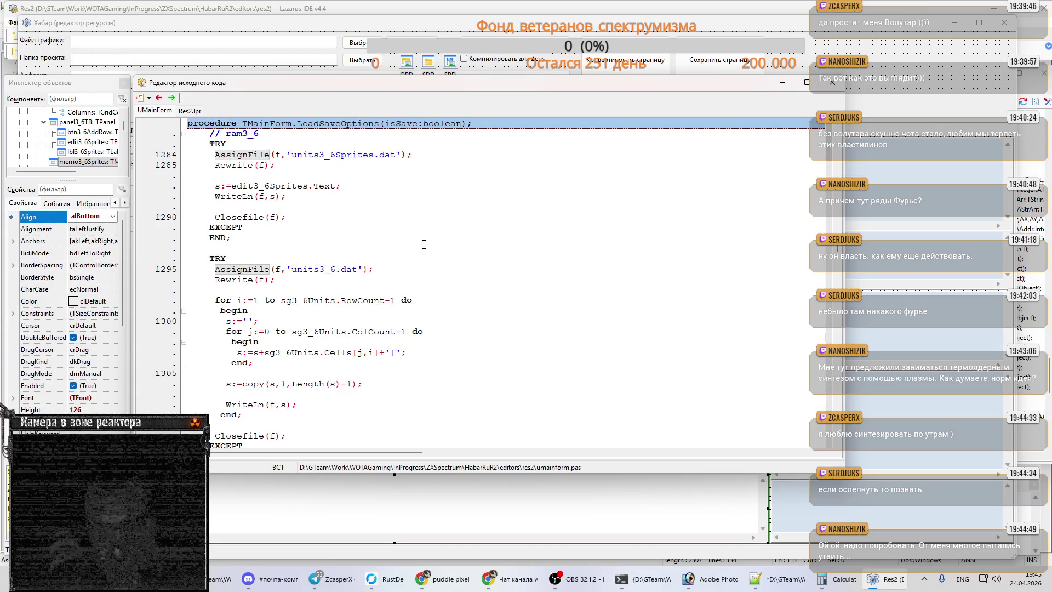
scroll(234, 195, "up", 1)
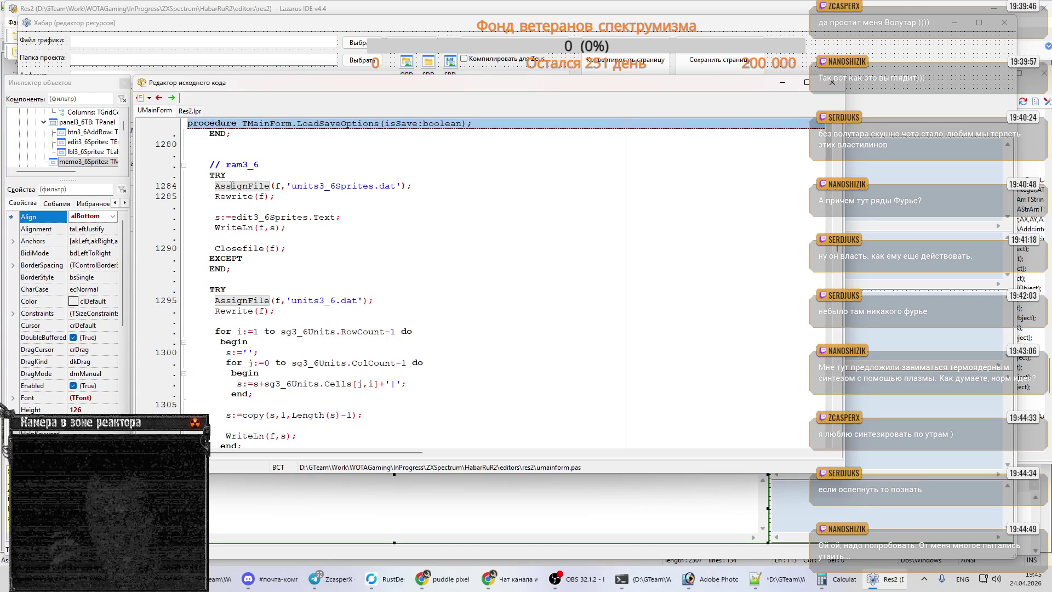
scroll(245, 200, "up", 1)
scroll(269, 201, "up", 8)
scroll(292, 203, "up", 2)
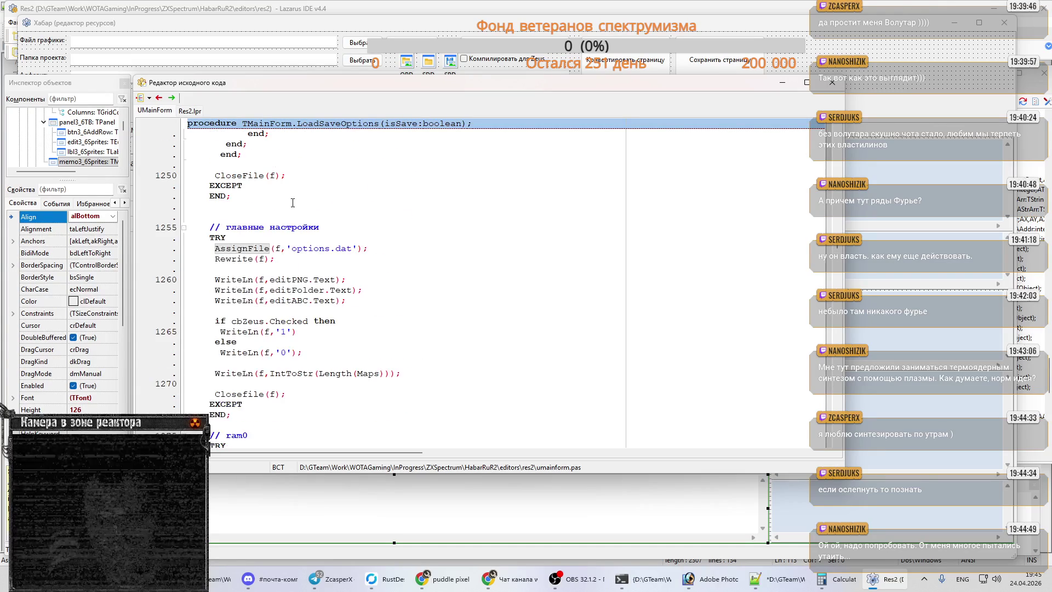
scroll(292, 203, "up", 7)
scroll(292, 202, "up", 9)
scroll(293, 203, "up", 9)
scroll(292, 202, "up", 8)
scroll(292, 203, "up", 9)
scroll(293, 203, "down", 11)
scroll(293, 203, "down", 11)
scroll(293, 203, "down", 11)
scroll(293, 203, "down", 11)
scroll(293, 204, "down", 9)
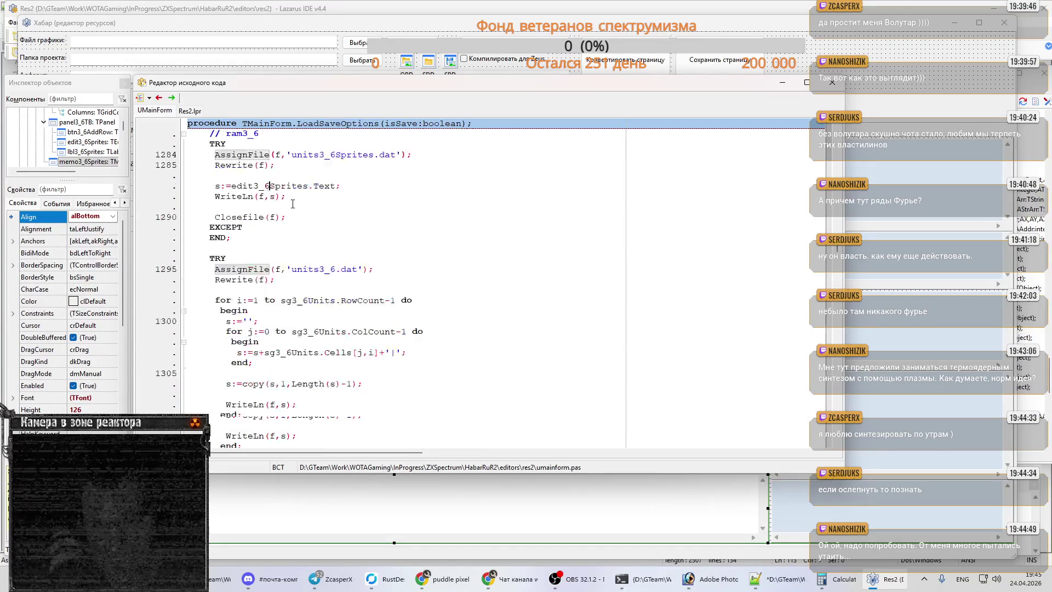
scroll(293, 204, "down", 7)
scroll(293, 203, "down", 6)
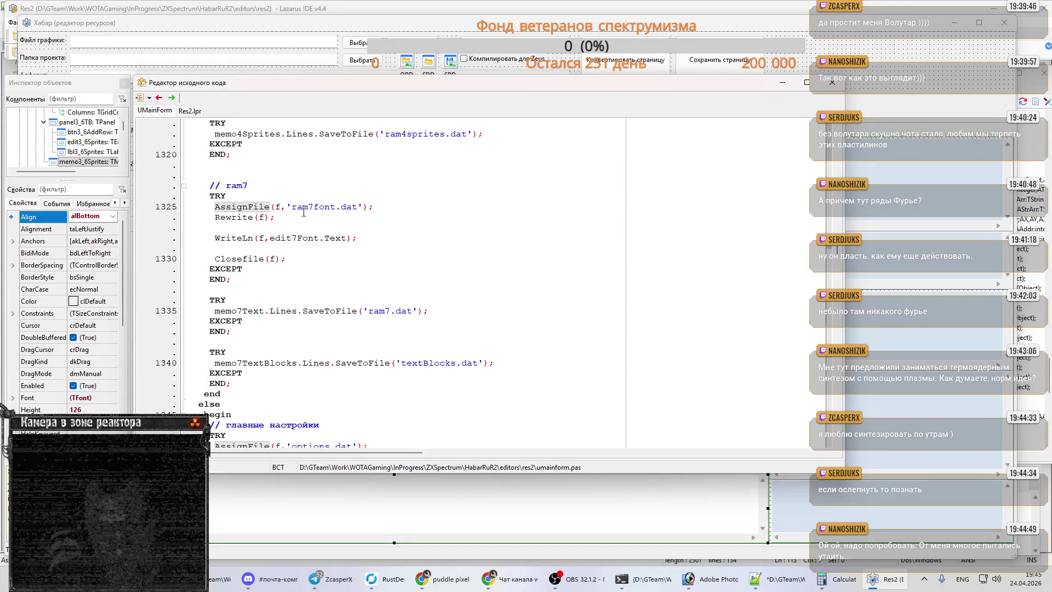
scroll(304, 212, "down", 1)
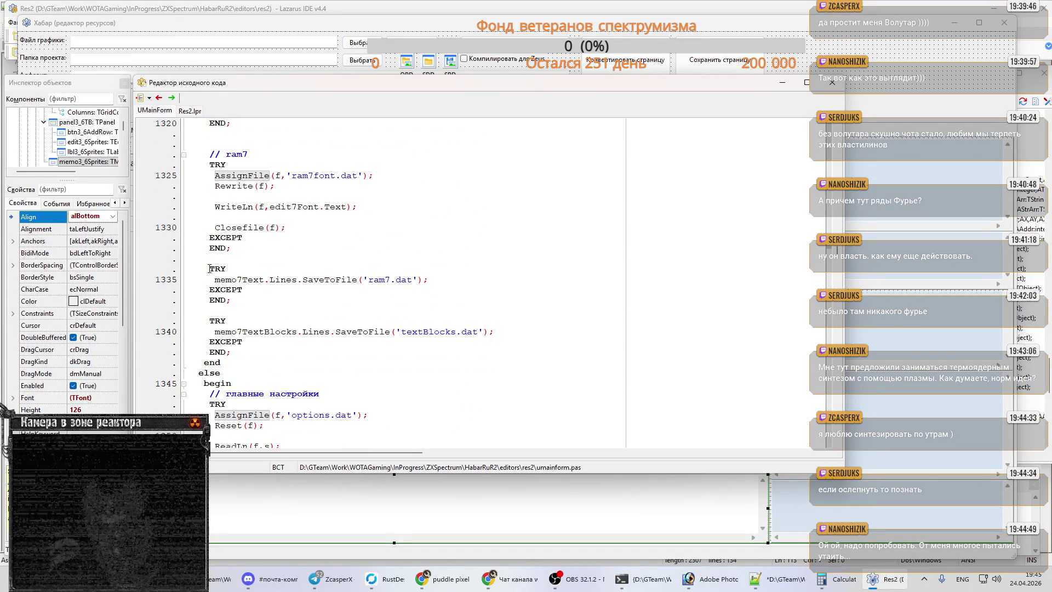
left_click_drag(209, 268, 231, 300)
key("ctrl+c")
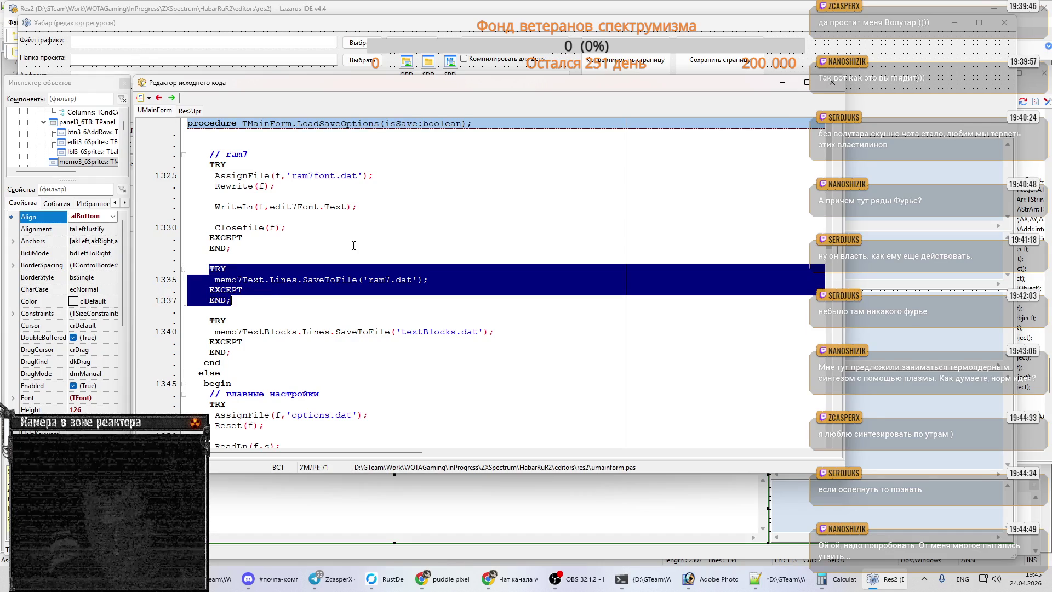
- Paste the copied ram7 TRY block below line 1313, after the units3_6 save
scroll(353, 245, "up", 7)
scroll(353, 245, "up", 4)
scroll(269, 289, "up", 2)
scroll(269, 289, "up", 1)
scroll(269, 290, "up", 1)
scroll(269, 289, "down", 7)
left_click(240, 301)
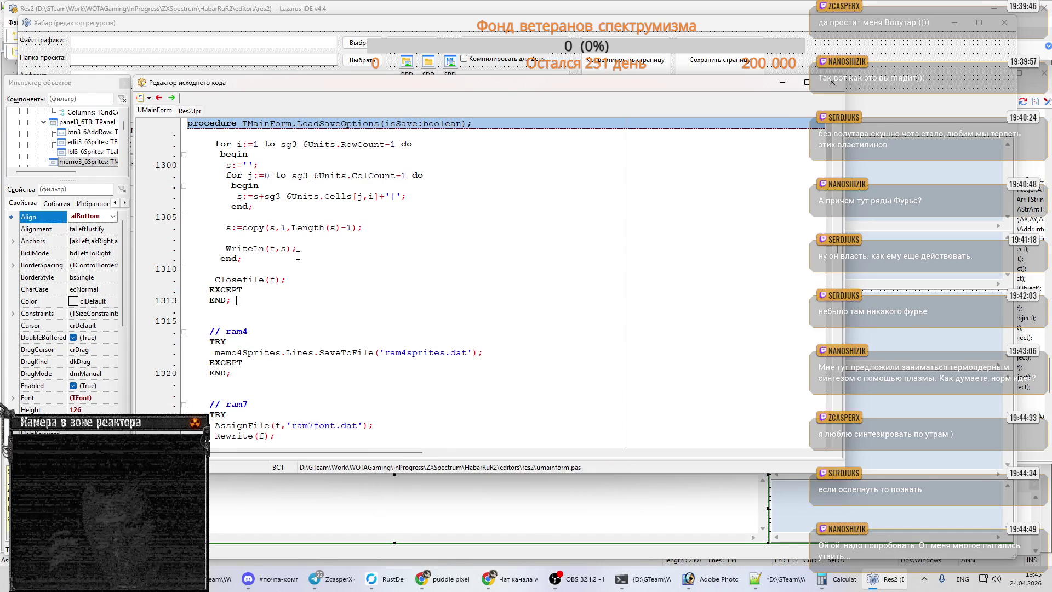
key("Return")
key("ctrl+v")
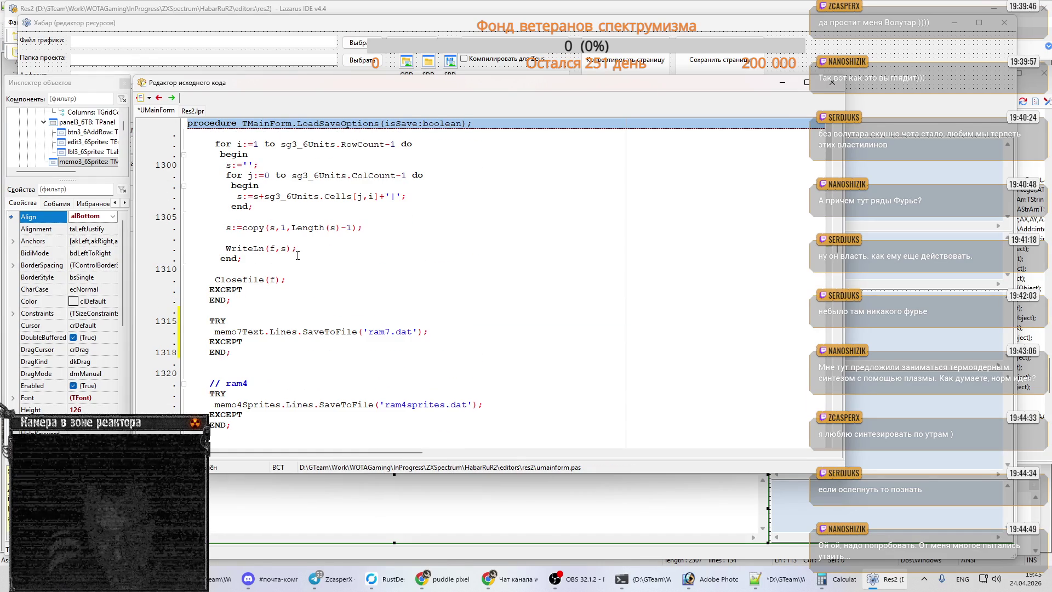
- Rename memo7Text to memo3_6Sprites in the pasted block
key("Up")
key("Up")
key("Delete")
type("3_5")
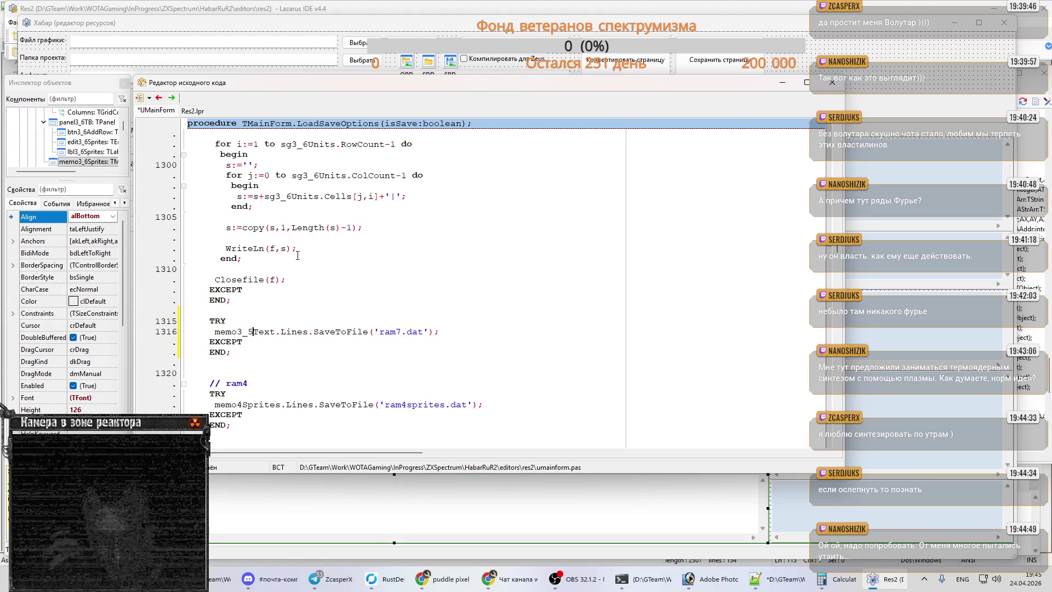
key("BackSpace")
type("6")
key("shift+Right")
key("shift+Right")
key("shift+Right")
key("shift+Right")
type("Ызкшеуы")
key("alt+shift")
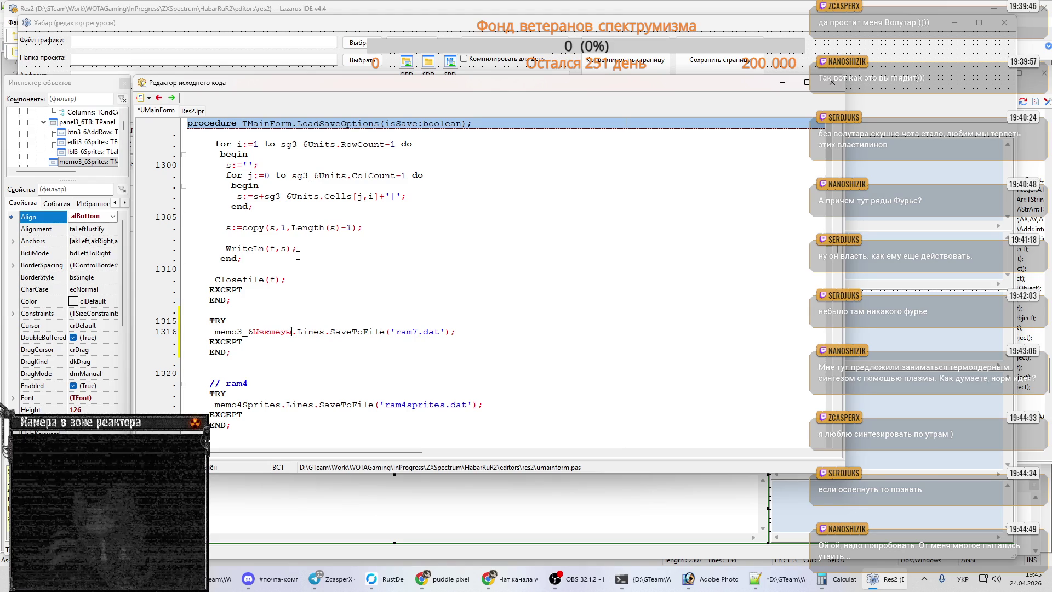
key("shift+Left")
key("shift+Left")
key("shift+Left")
type("6Sper")
key("BackSpace")
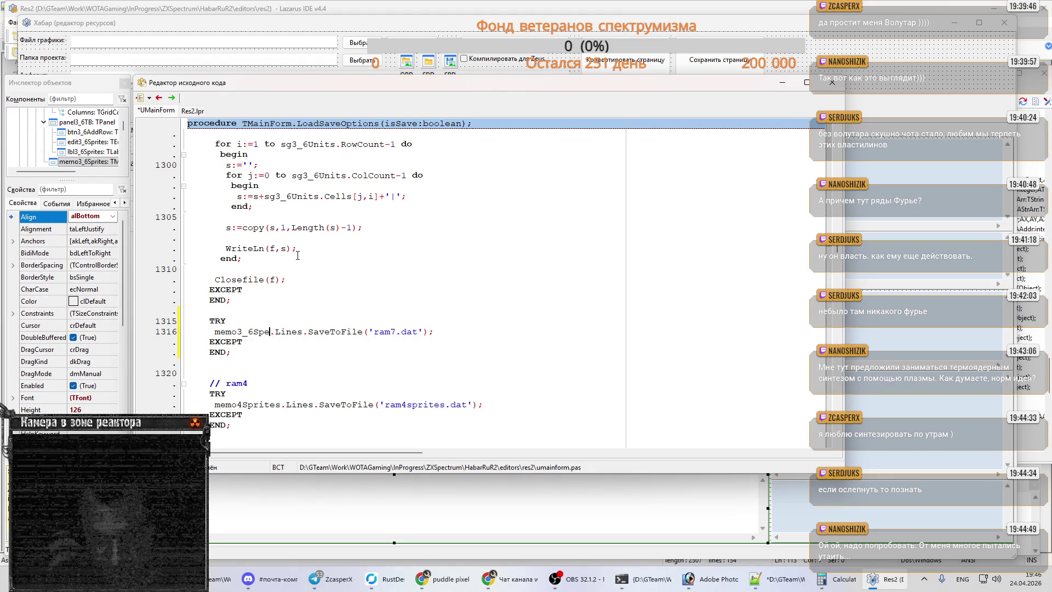
key("BackSpace")
type("rites.")
key("BackSpace")
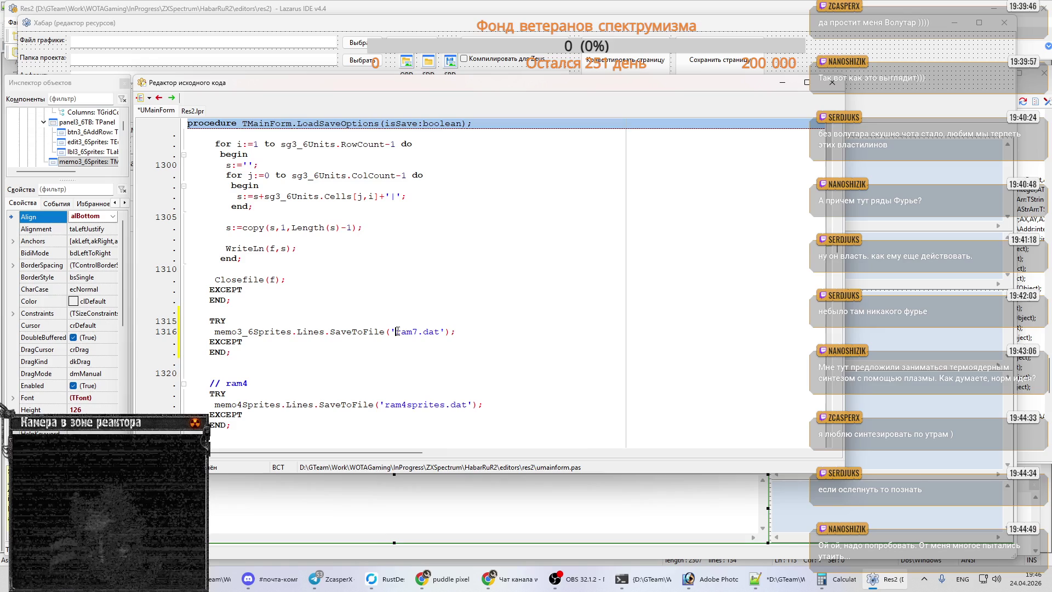
- Change 'ram7.dat' to 'sprites3_6.dat' and select the new save block
left_click_drag(397, 330, 417, 331)
type("sprites3_6")
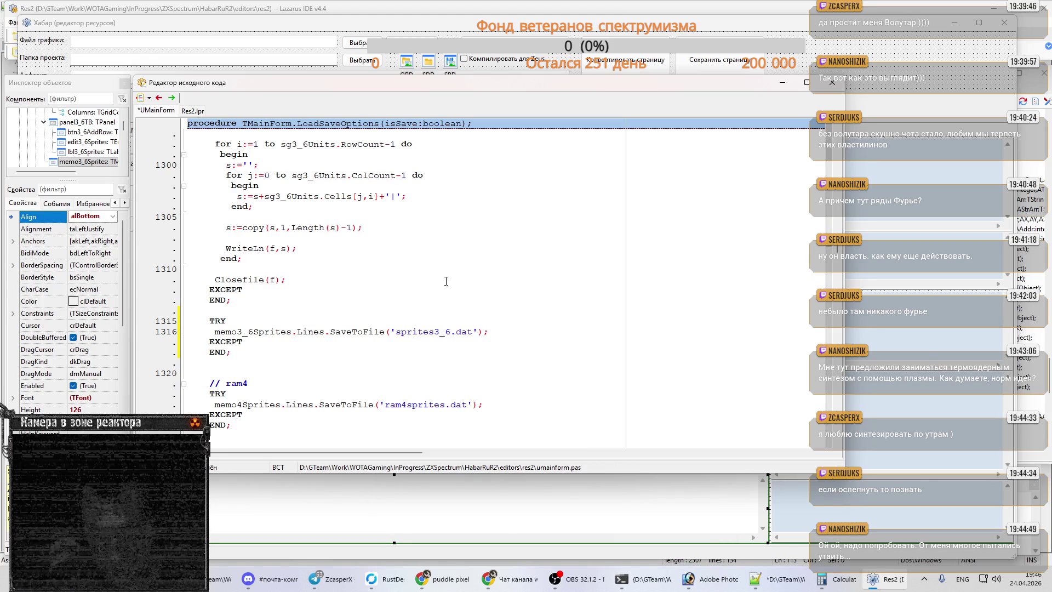
key("Up")
key("Home")
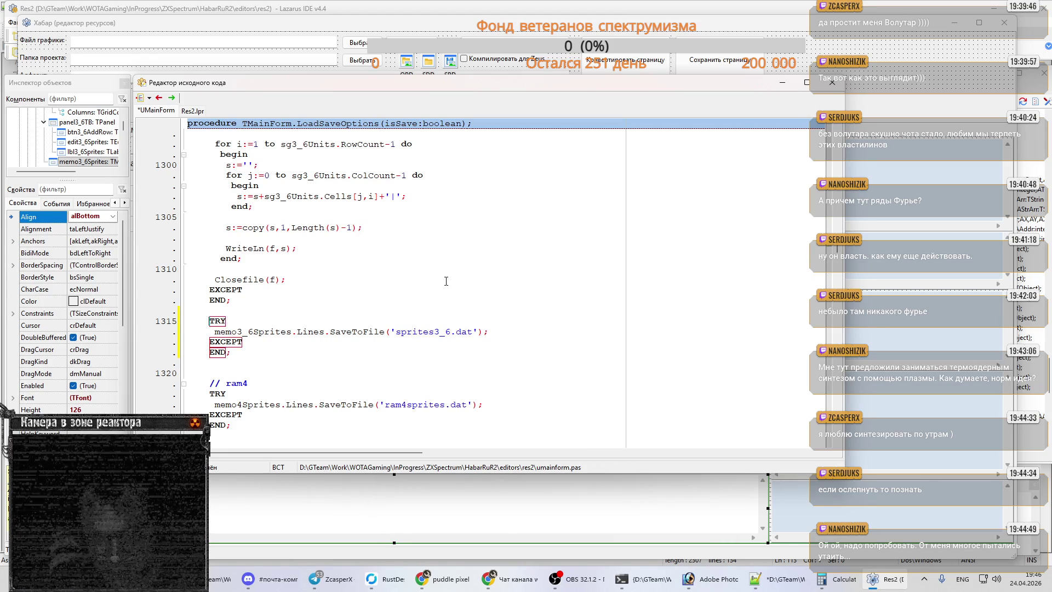
key("shift+Down")
key("shift+Down")
key("shift+Down")
key("shift+End")
key("shift+End")
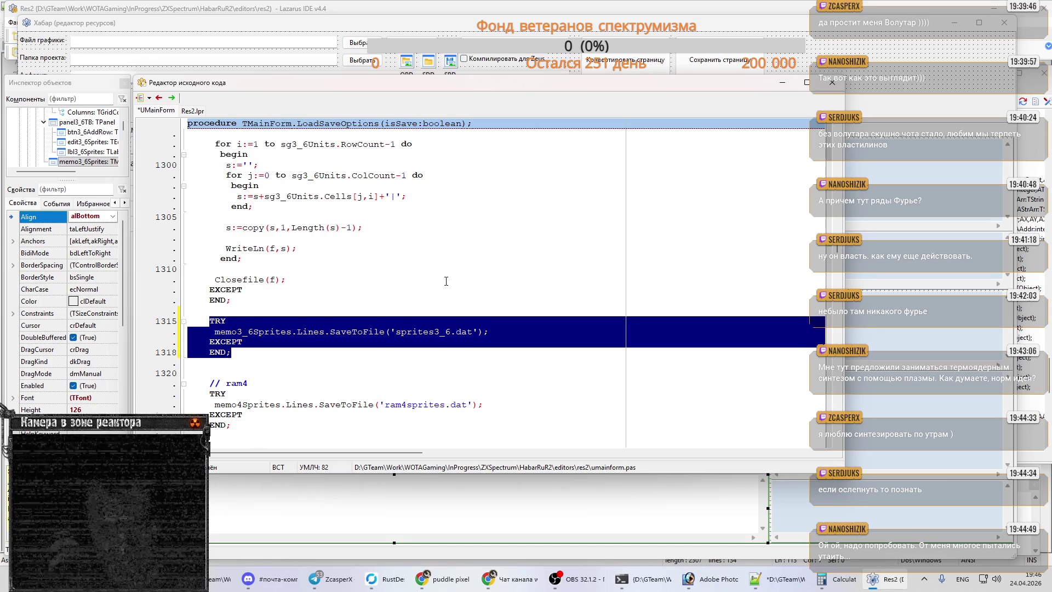
- Paste the sprites3_6 block at blank line 1577 in the load section
scroll(446, 281, "up", 10)
scroll(446, 281, "up", 5)
scroll(446, 281, "up", 5)
scroll(445, 281, "up", 5)
scroll(446, 281, "up", 7)
scroll(446, 281, "up", 8)
scroll(447, 281, "up", 8)
scroll(448, 280, "up", 7)
scroll(448, 280, "up", 11)
scroll(448, 280, "up", 5)
scroll(328, 241, "down", 1)
scroll(324, 237, "down", 8)
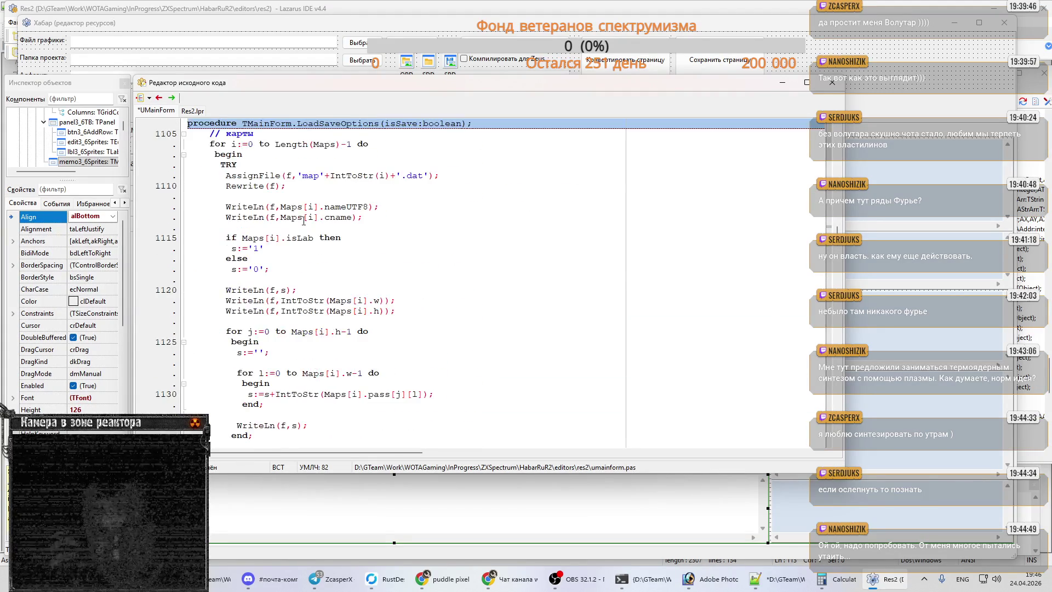
scroll(325, 237, "up", 5)
scroll(383, 247, "down", 3)
scroll(411, 260, "down", 12)
scroll(412, 261, "down", 10)
scroll(412, 260, "down", 9)
scroll(412, 261, "down", 10)
scroll(412, 261, "down", 4)
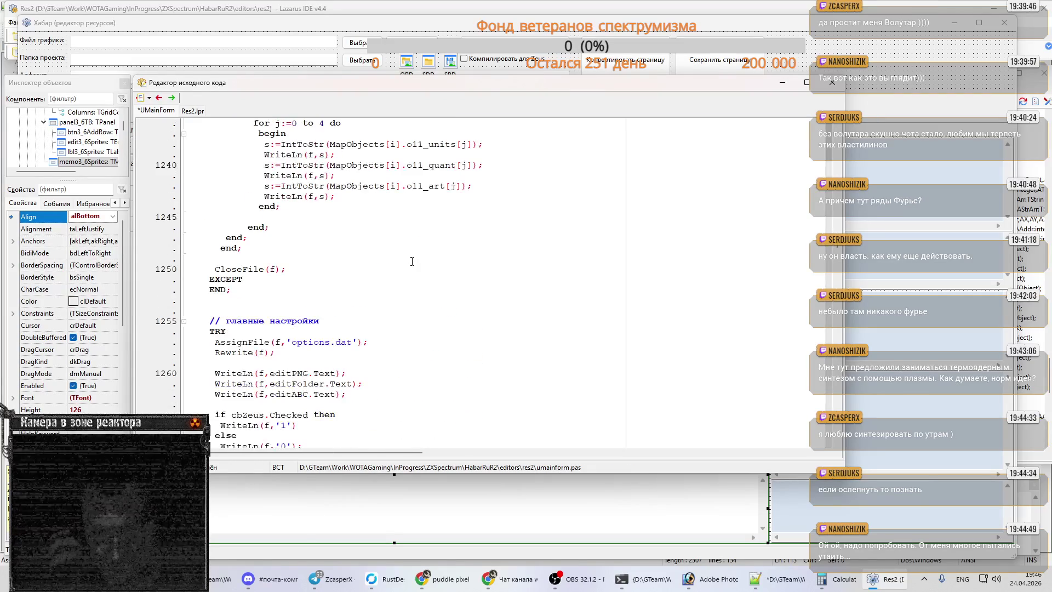
scroll(412, 261, "down", 3)
scroll(412, 260, "down", 8)
scroll(412, 261, "down", 6)
scroll(412, 261, "down", 6)
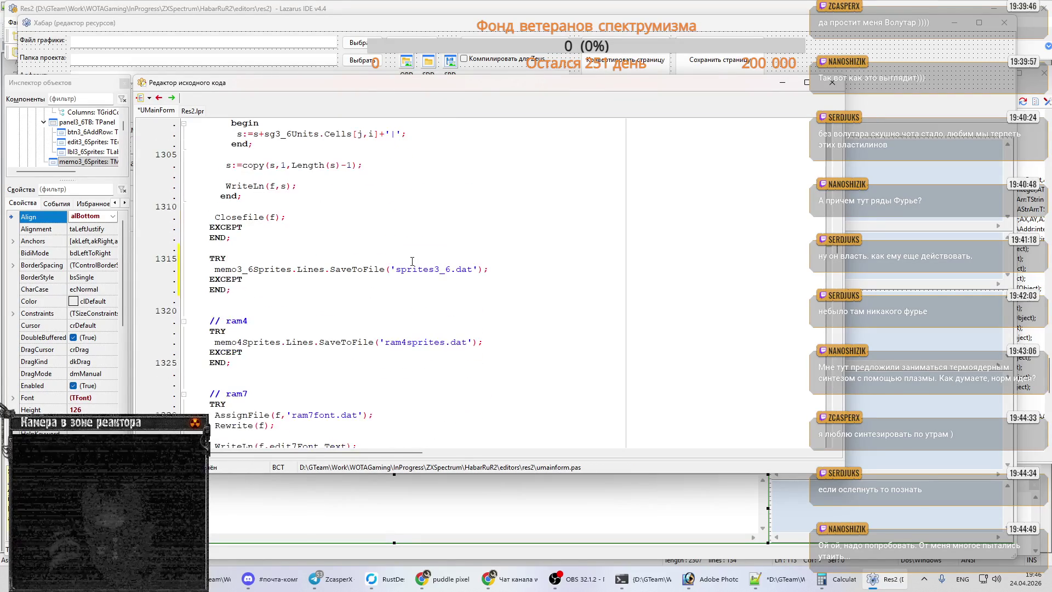
scroll(411, 261, "down", 6)
scroll(412, 260, "down", 6)
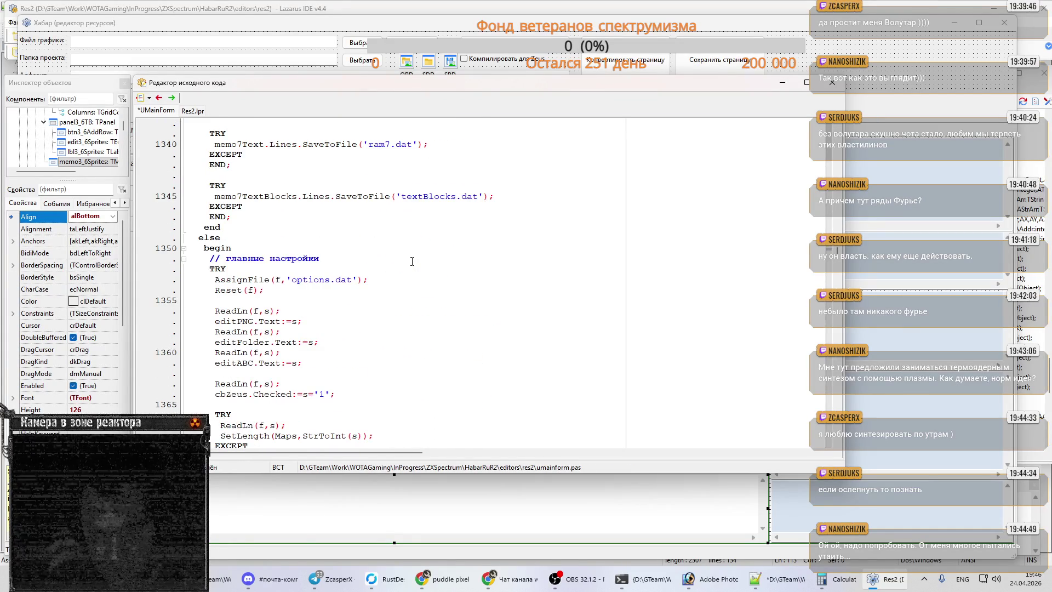
scroll(412, 260, "down", 5)
scroll(412, 261, "down", 7)
scroll(412, 262, "down", 9)
scroll(412, 263, "down", 6)
scroll(412, 263, "down", 12)
scroll(412, 263, "down", 12)
scroll(412, 264, "down", 6)
scroll(412, 264, "down", 2)
scroll(412, 263, "down", 6)
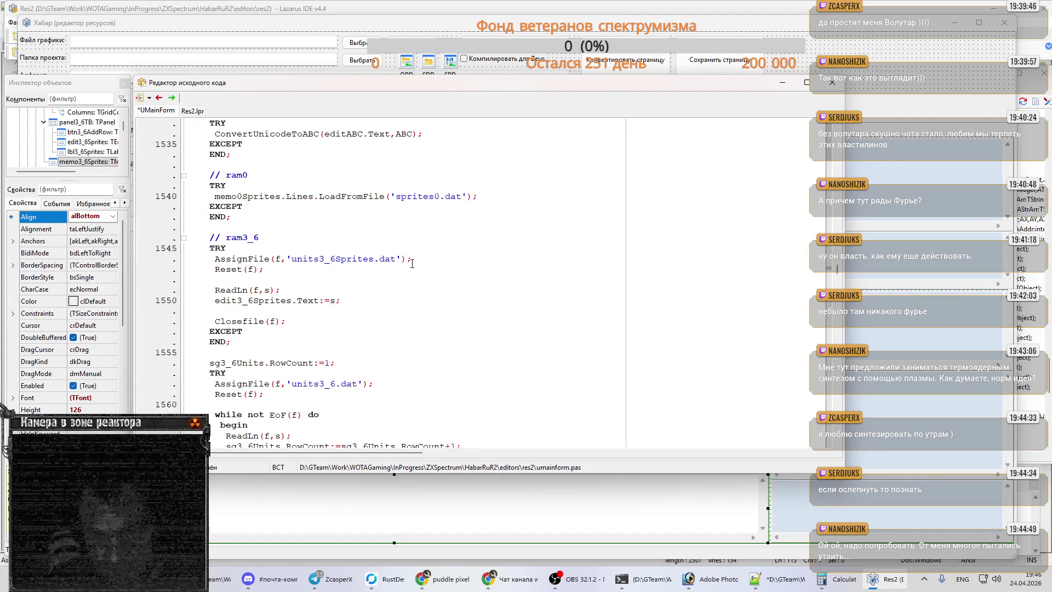
scroll(412, 264, "down", 4)
scroll(412, 264, "down", 2)
left_click(236, 393)
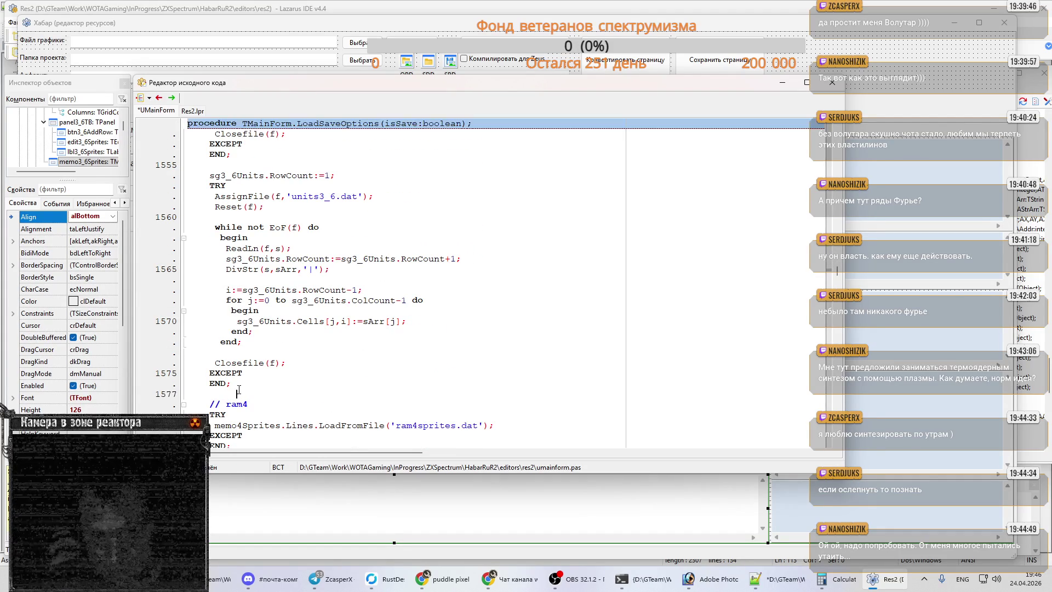
key("ctrl+v")
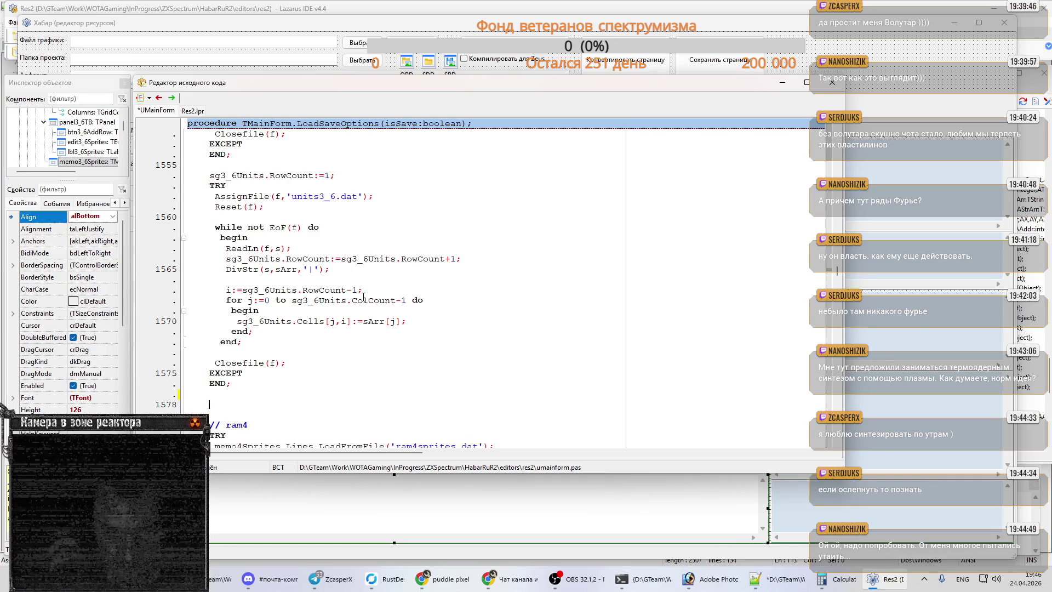
- Change SaveToFile to LoadFromFile on line 1579 so it reads sprites3_6.dat
scroll(361, 297, "down", 3)
scroll(361, 297, "down", 1)
double_click(355, 290)
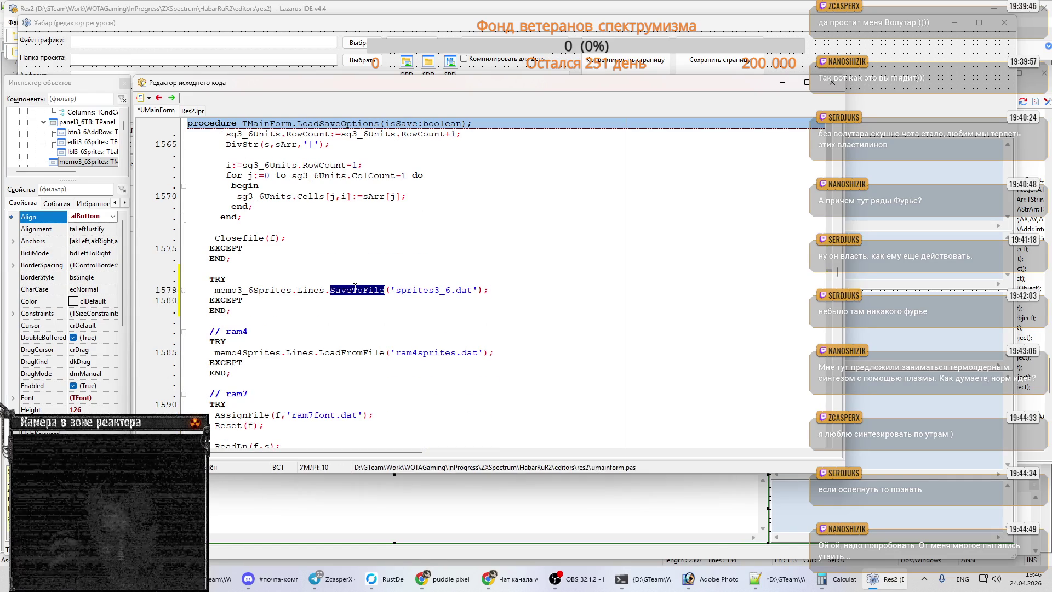
type("Lo")
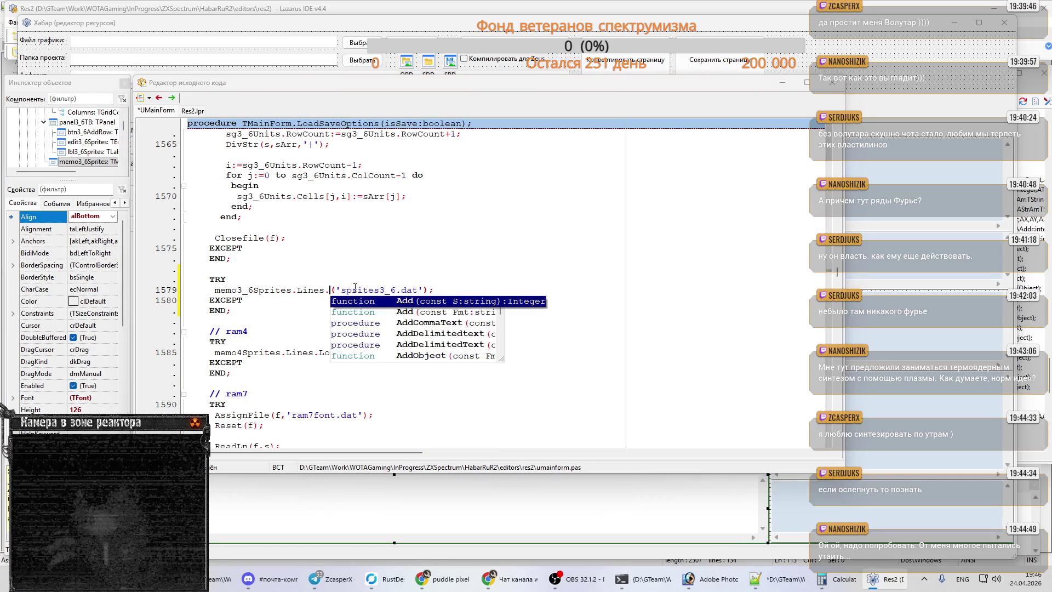
key("Return")
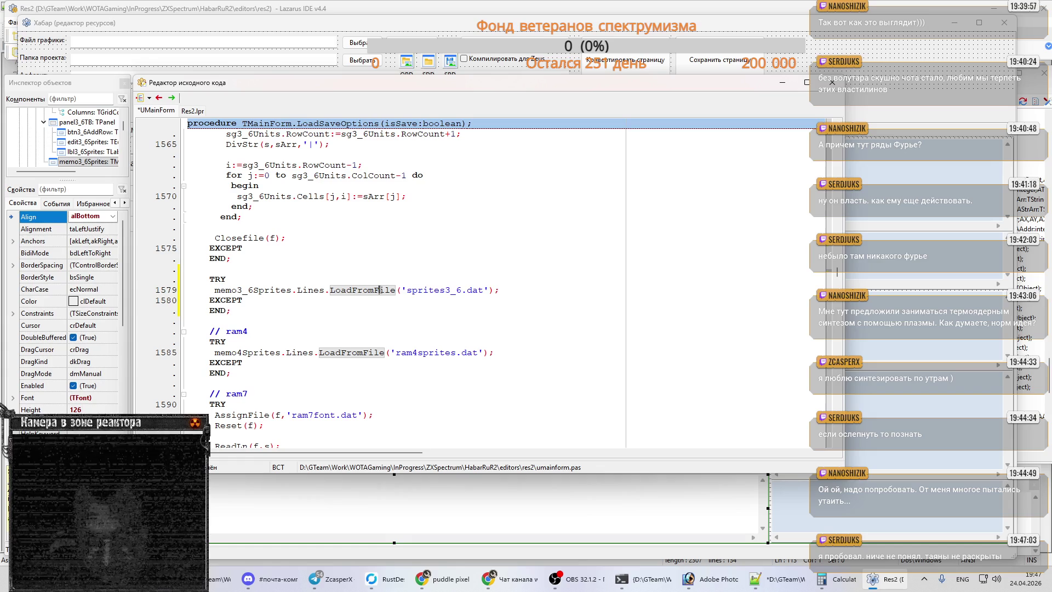
- Save the UMainForm unit
key("ctrl+s")
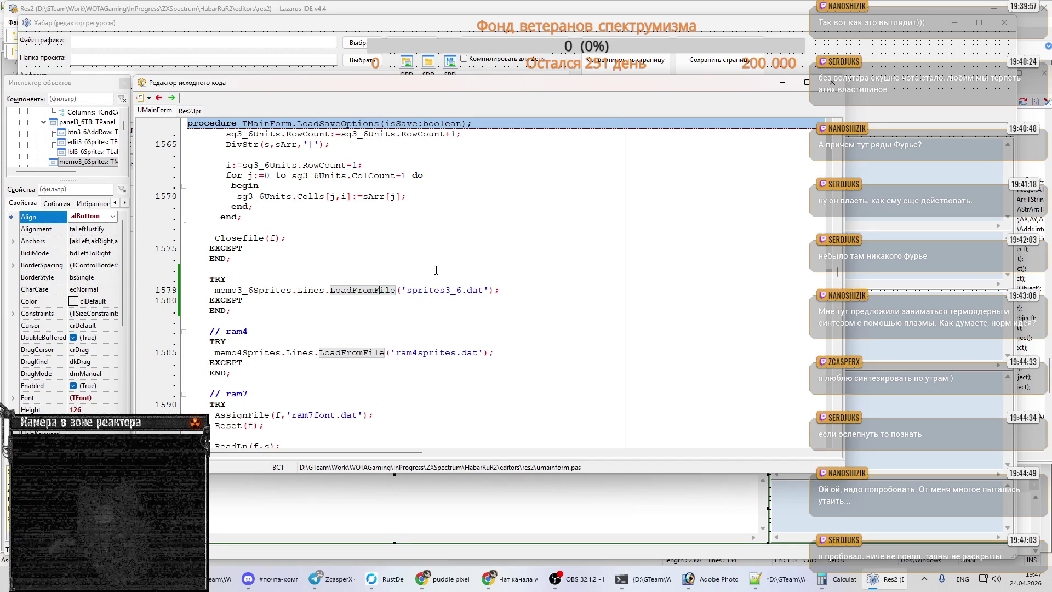
left_click(311, 290)
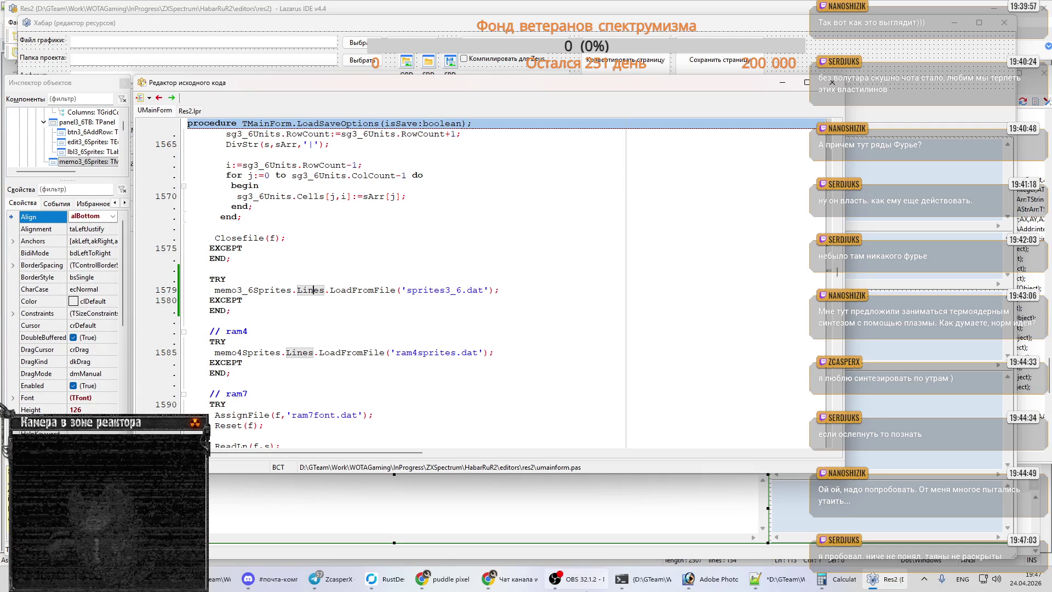
left_click(584, 586)
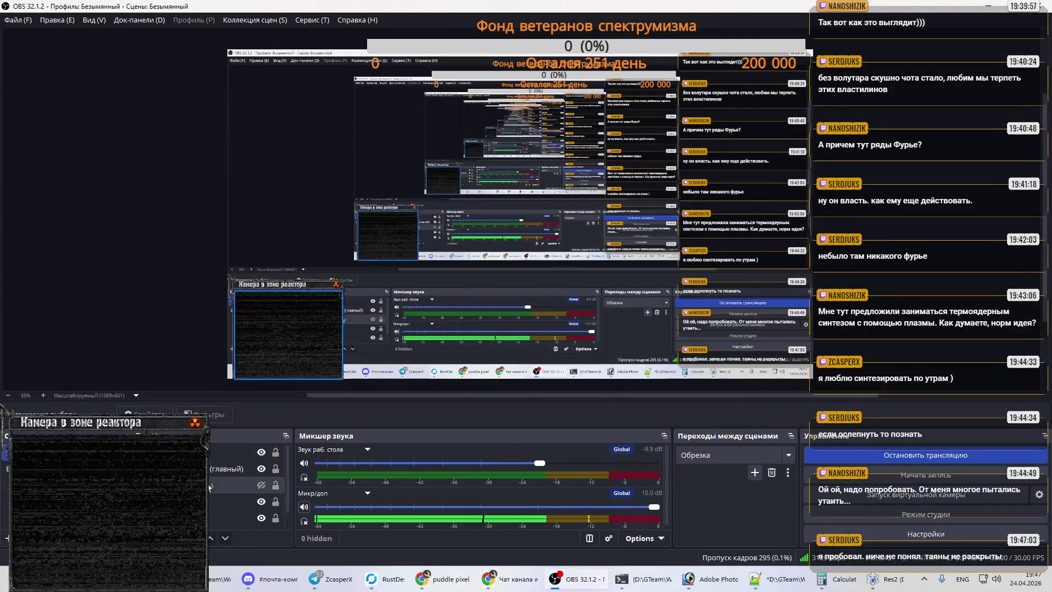
- Adjust the brightness in the camera source's Color Correction filter
scroll(210, 463, "down", 1)
right_click(198, 500)
left_click(243, 476)
left_click(402, 314)
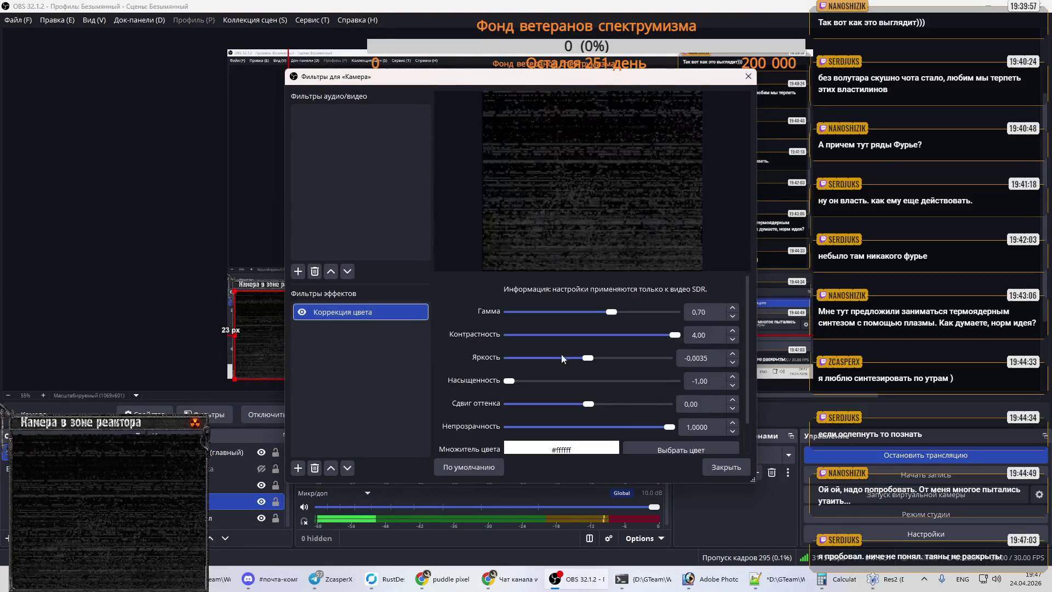
mouse_move(593, 358)
left_mouse_down()
mouse_move(580, 362)
mouse_move(590, 359)
left_mouse_up()
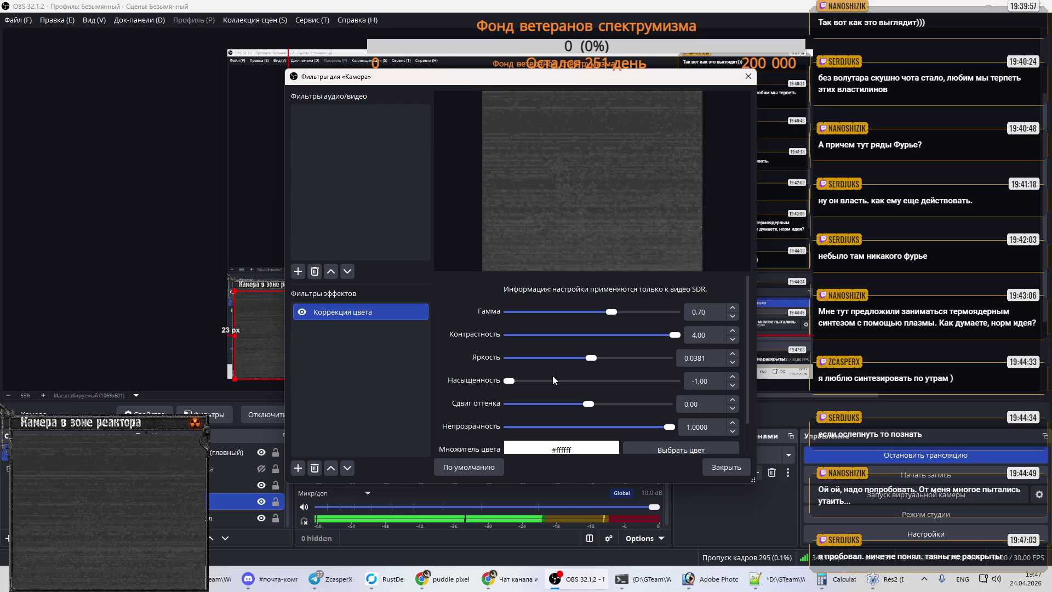
left_click(748, 76)
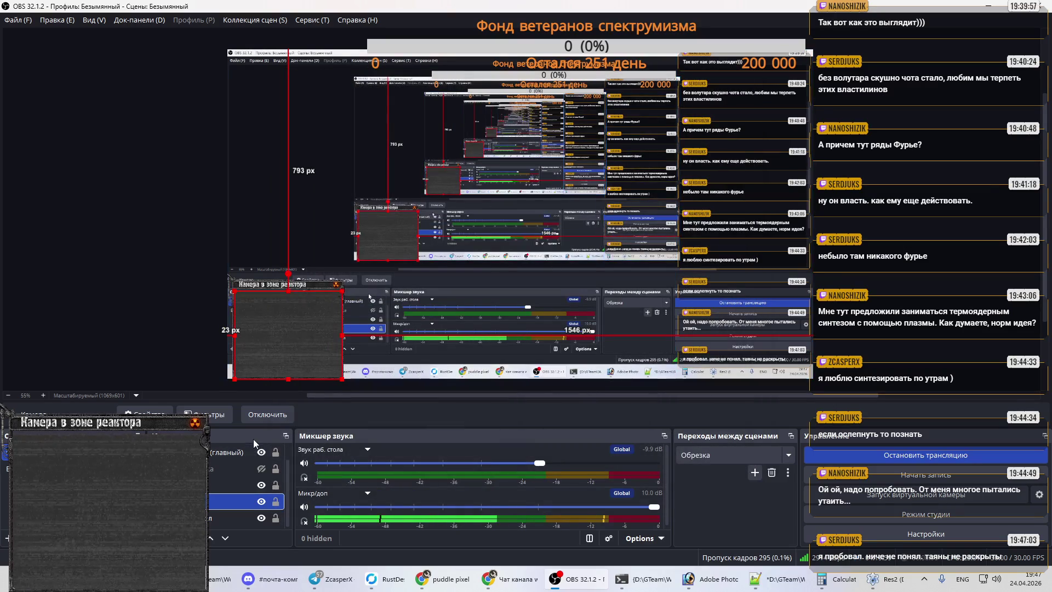
- Hide the Камера and Кам-холдер sources and minimize OBS
left_click(261, 501)
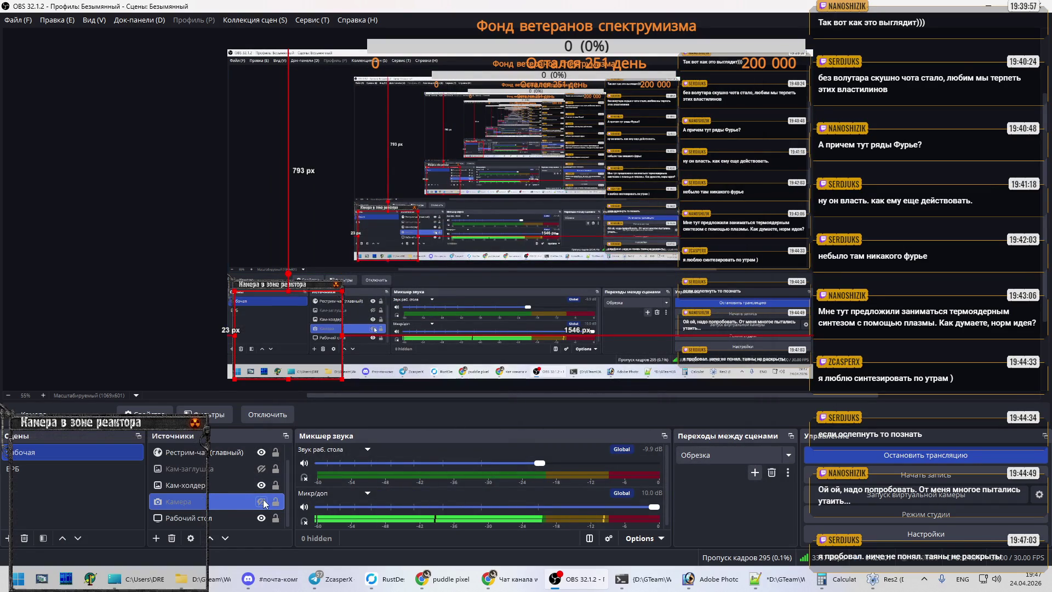
left_click(261, 485)
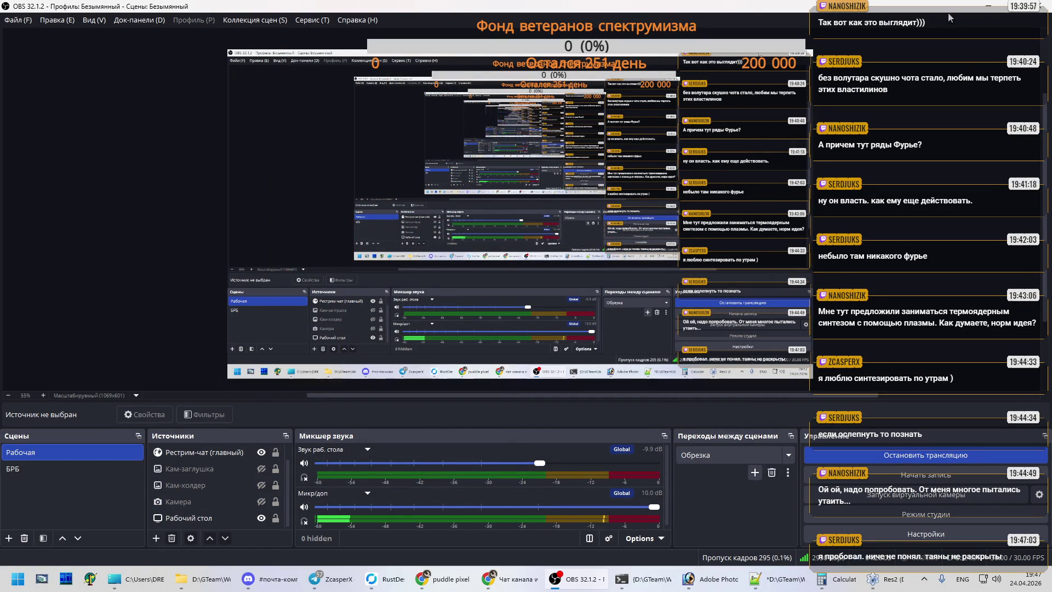
left_click(988, 5)
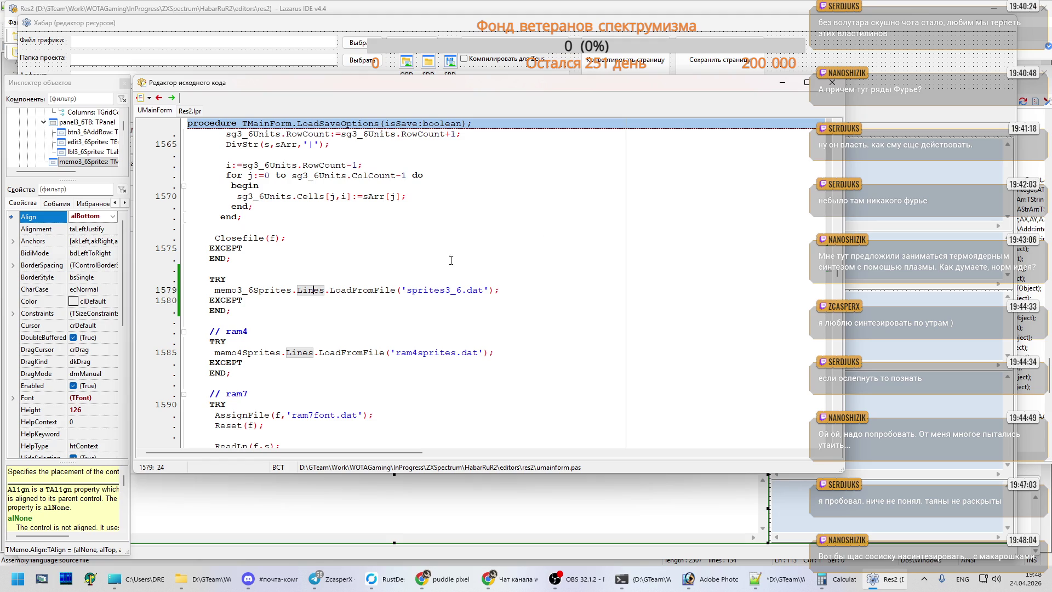
- Place the caret inside the LoadFromFile call in the LoadSaveOptions code
left_click(376, 295)
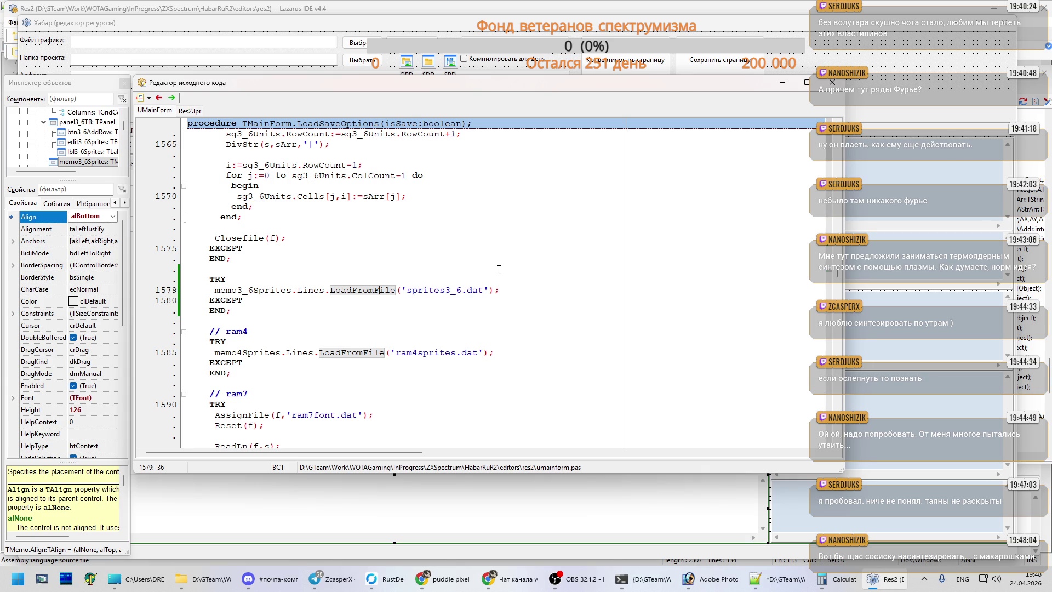
- Open the YouTube birthday livestream in a new browser tab
left_click(443, 579)
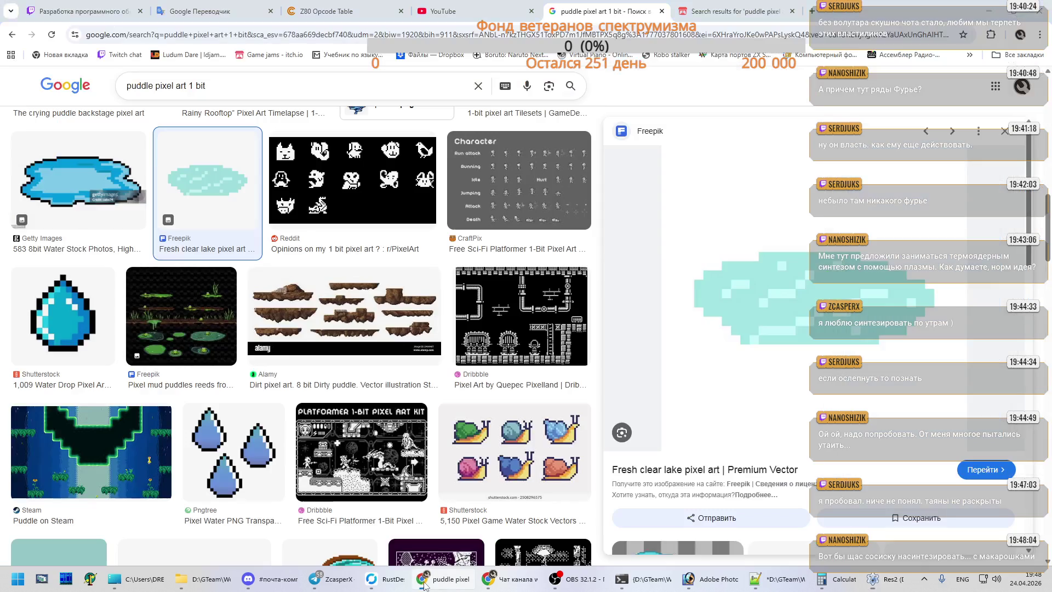
left_click(489, 5)
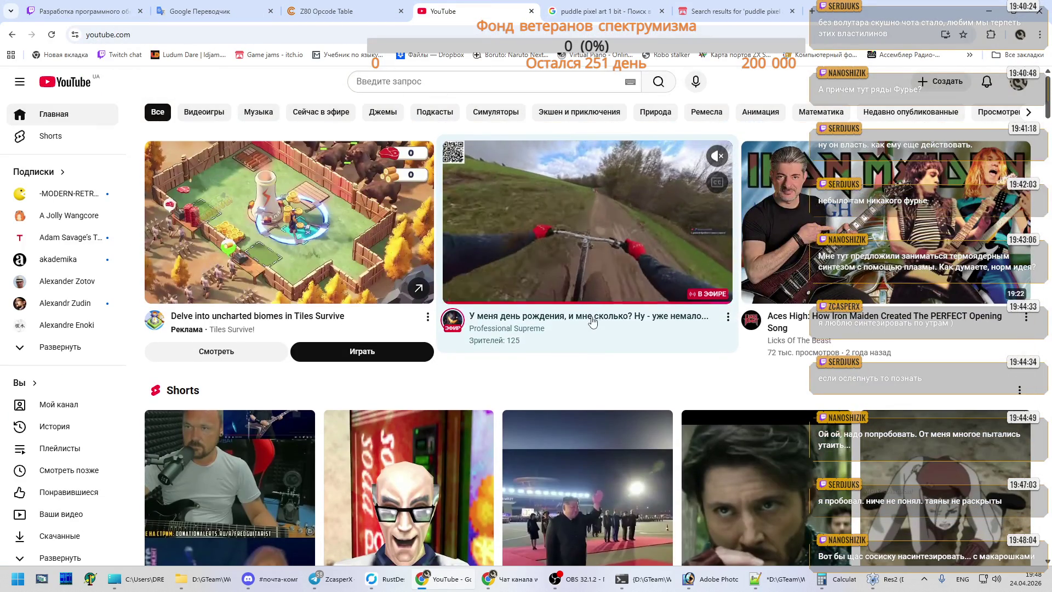
right_click(597, 318)
left_click(630, 331)
left_click(597, 11)
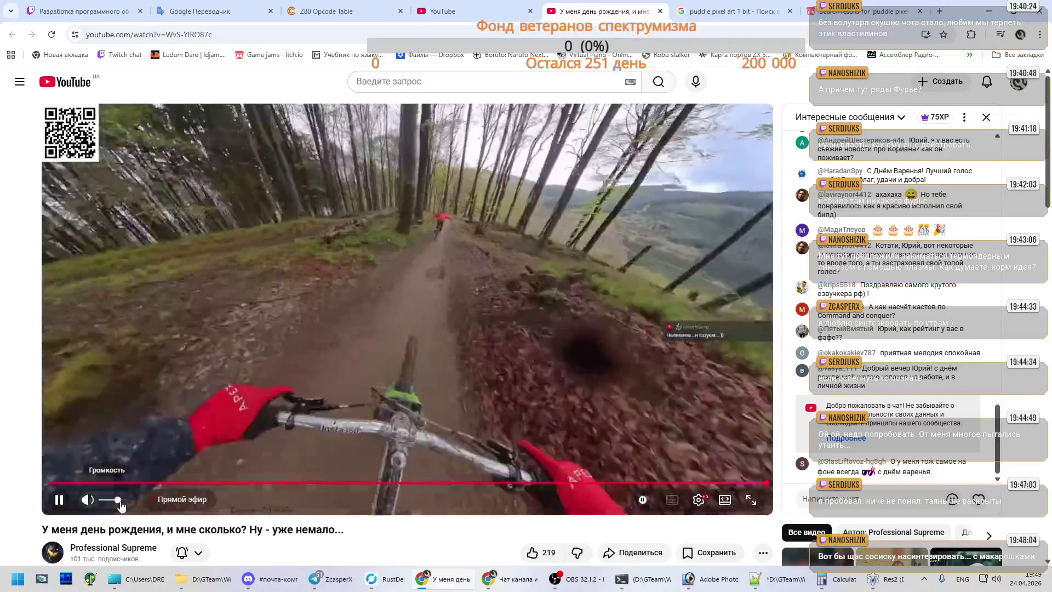
- Unmute the livestream, then close its tab and minimize Chrome
left_click(108, 502)
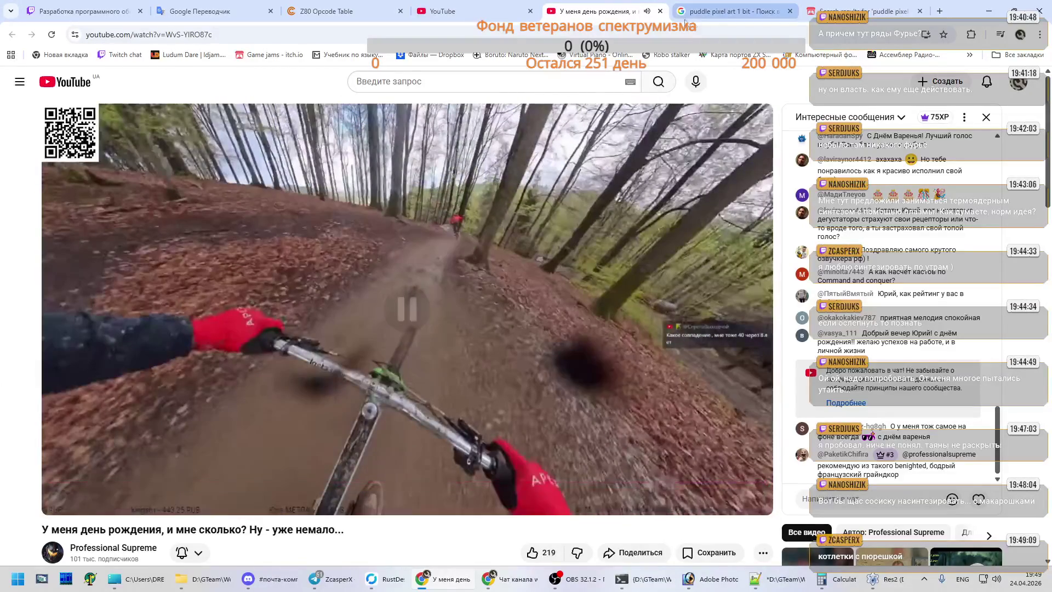
left_click(660, 11)
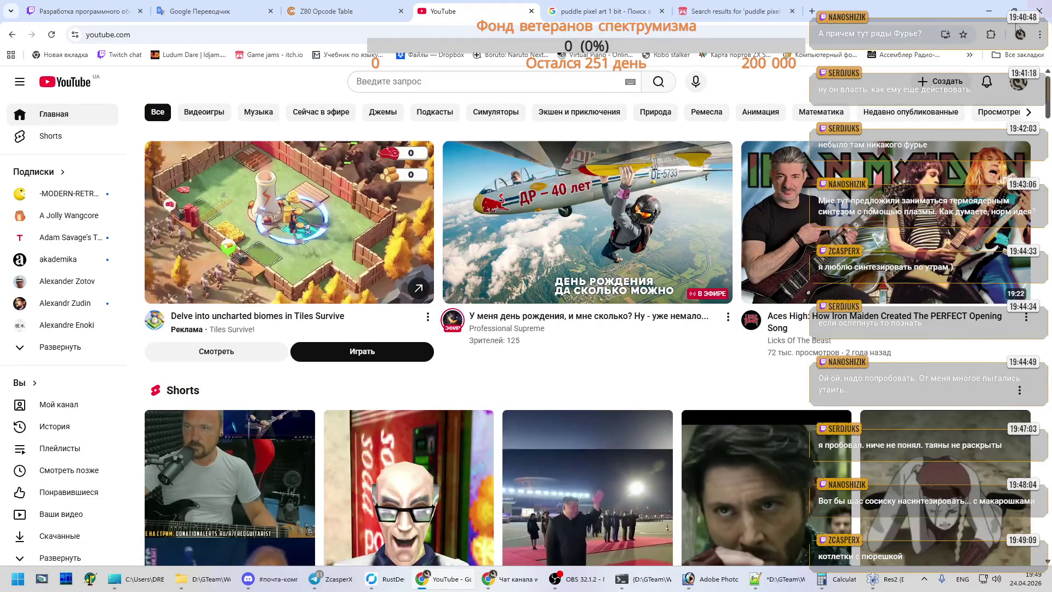
left_click(989, 11)
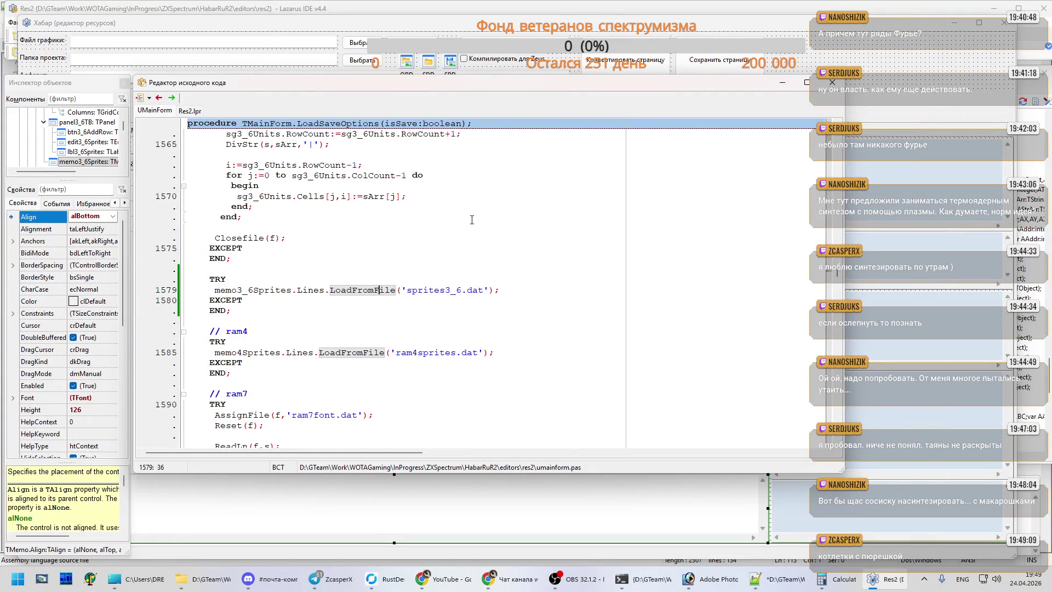
- Compile and run the Res2 project in Lazarus, recompiling after the error until it builds
key("F9")
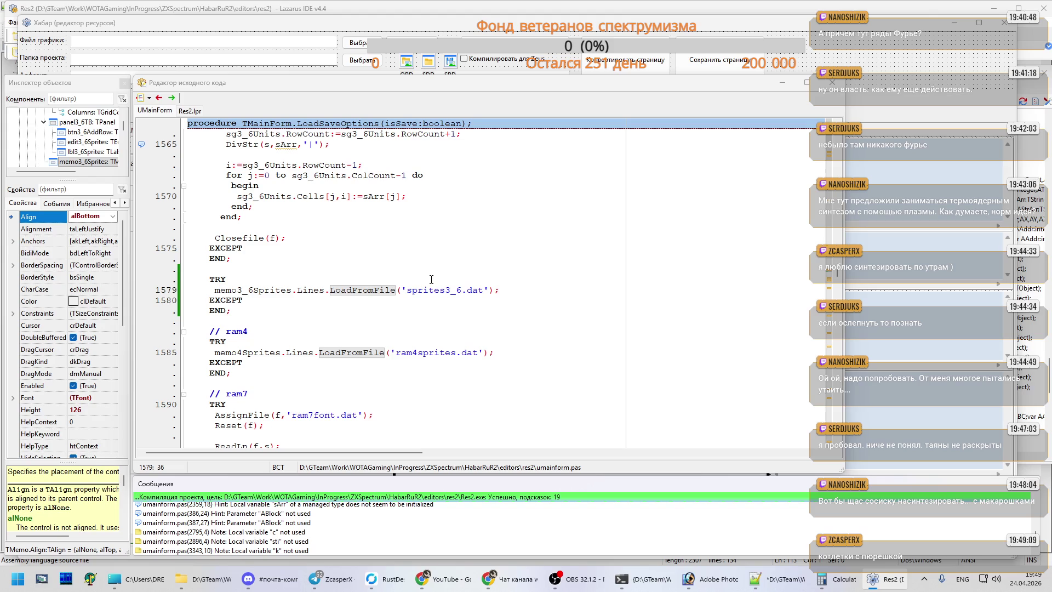
left_click(347, 353)
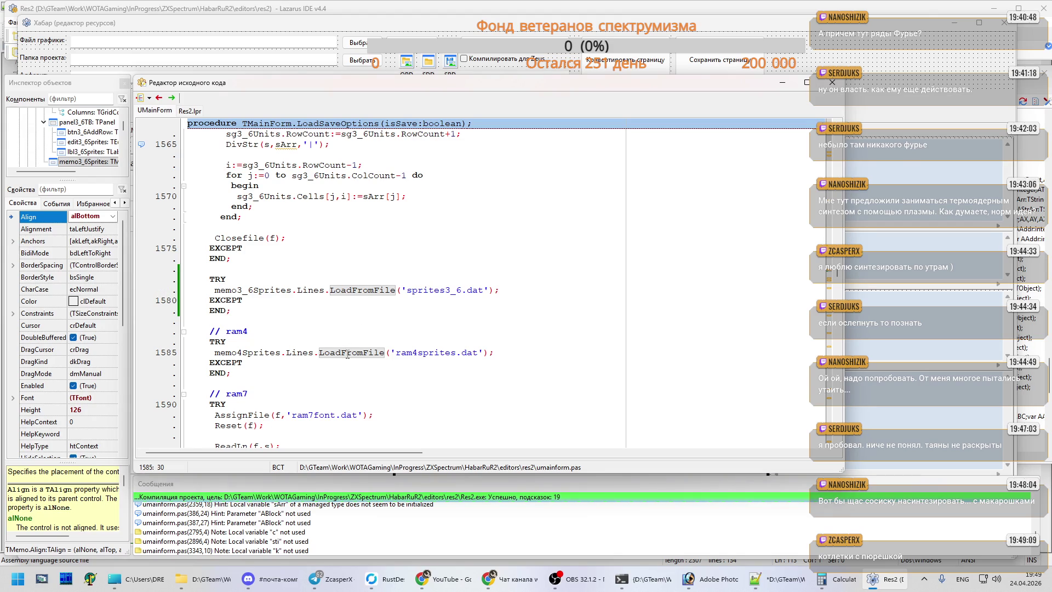
key("F9")
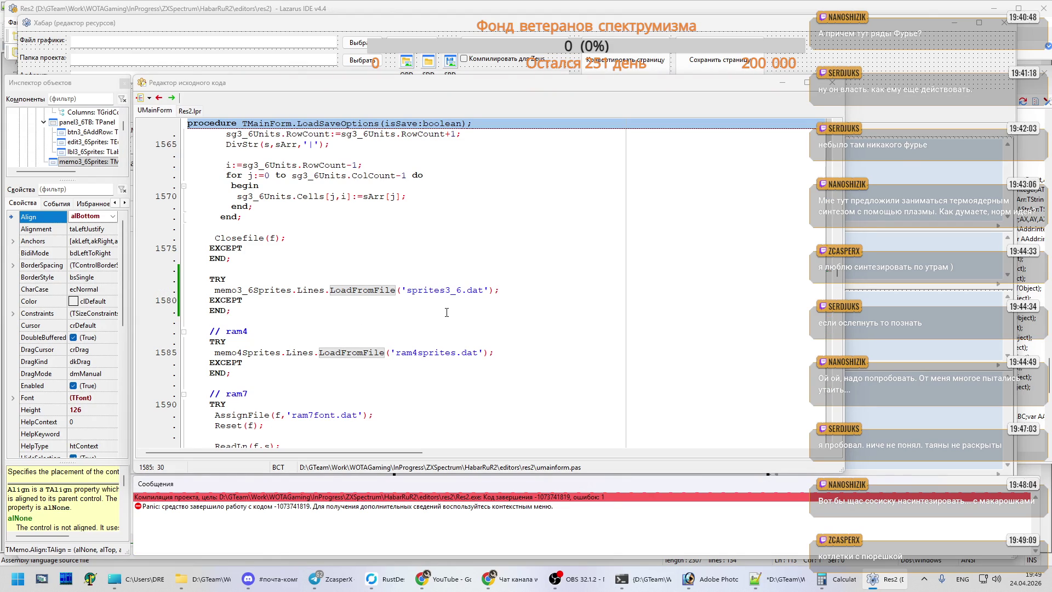
left_click(440, 311)
key("F9")
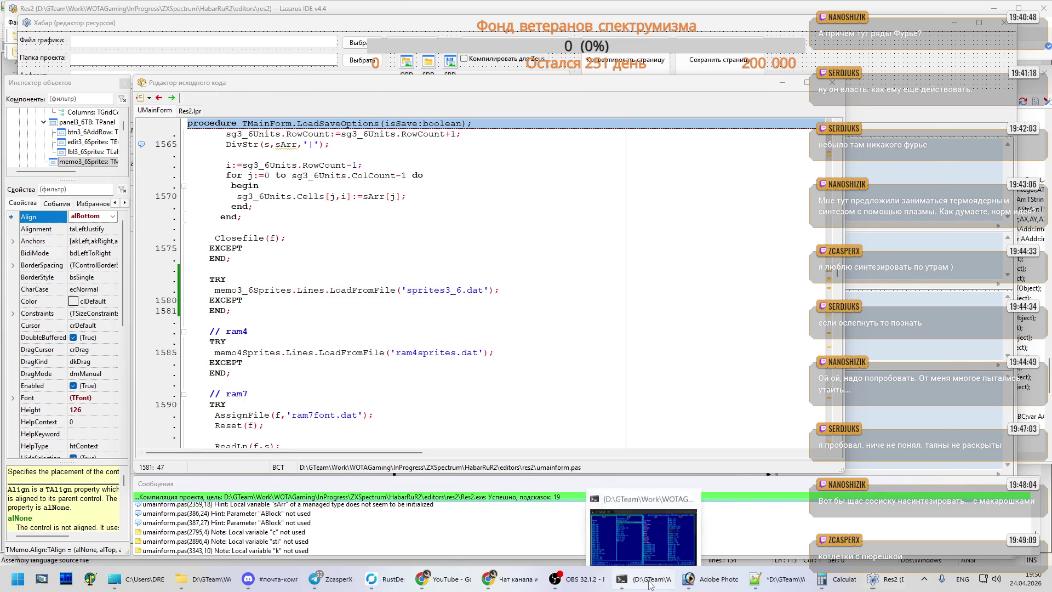
- Launch the rebuilt Res2.exe from Far Manager and return to fieldCtrl.asm in Notepad++
left_click(644, 578)
key("Down")
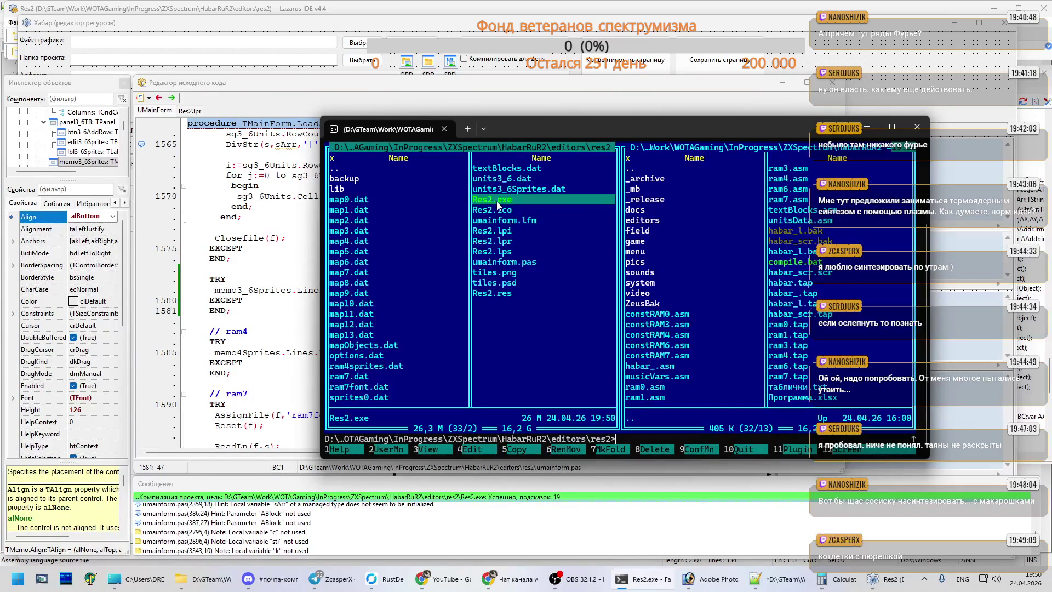
key("Return")
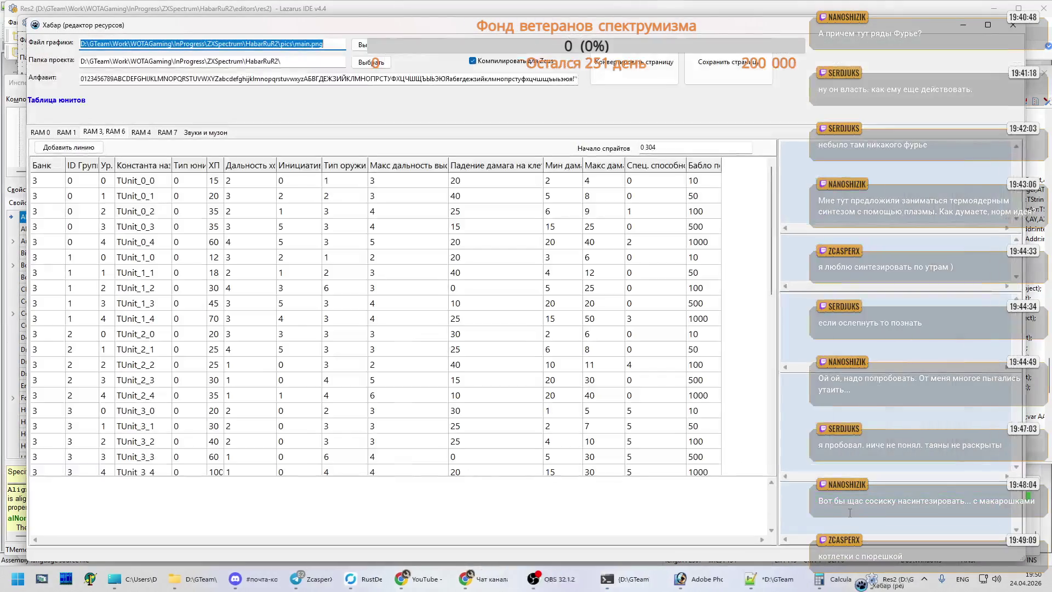
left_click(712, 578)
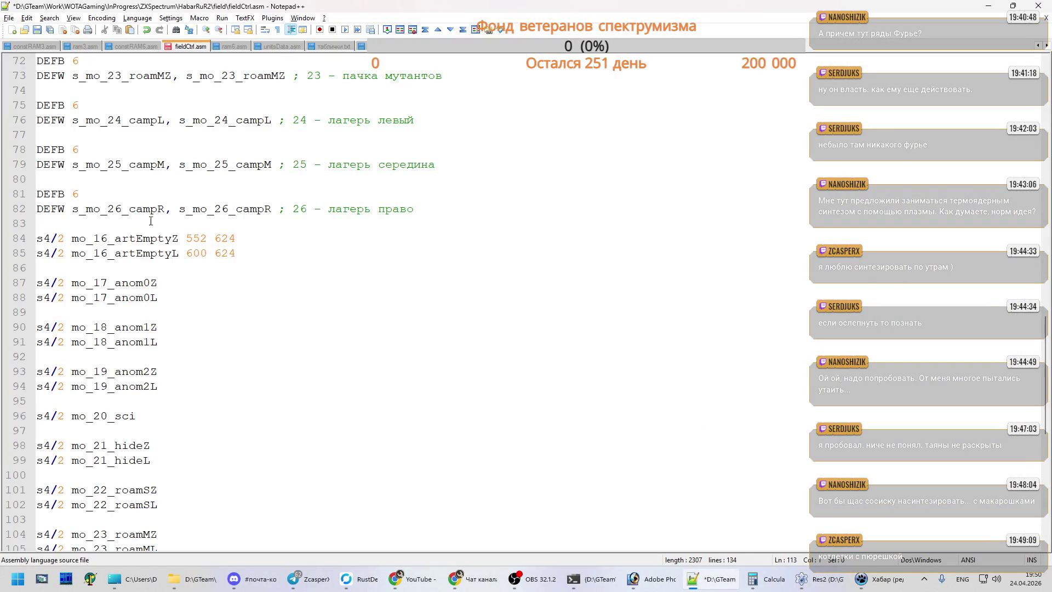
- Delete the s4/2 sprite lines 84–111 from fieldCtrl.asm
left_click(62, 240)
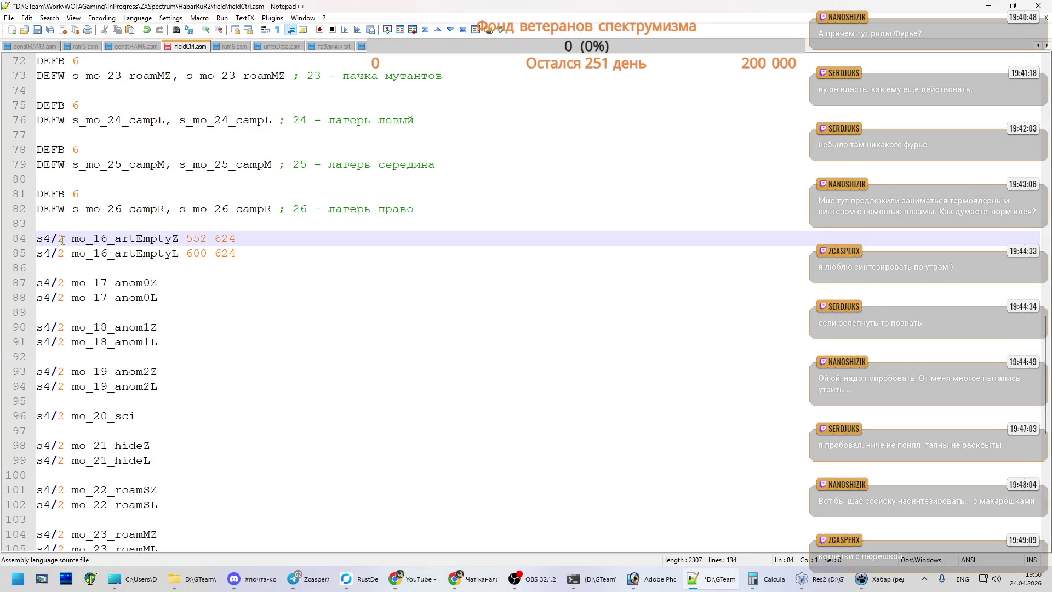
key("ctrl+shift+End")
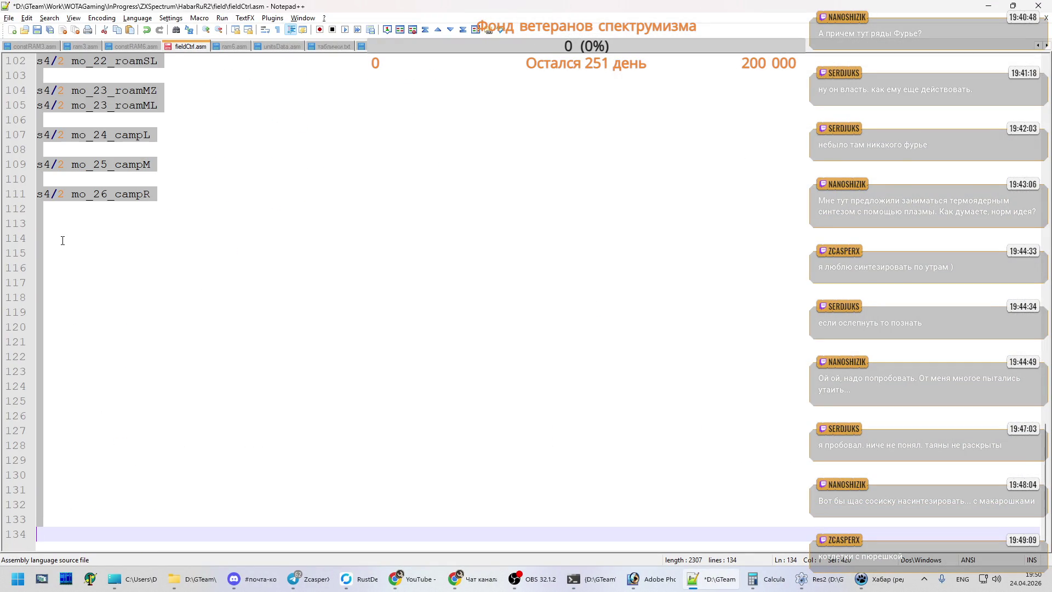
key("shift+Up")
key("shift+Up")
key("shift+Up")
key("shift+Up")
key("shift+Up")
key("shift+Up")
key("shift+Up")
key("shift+Down")
key("shift+Down")
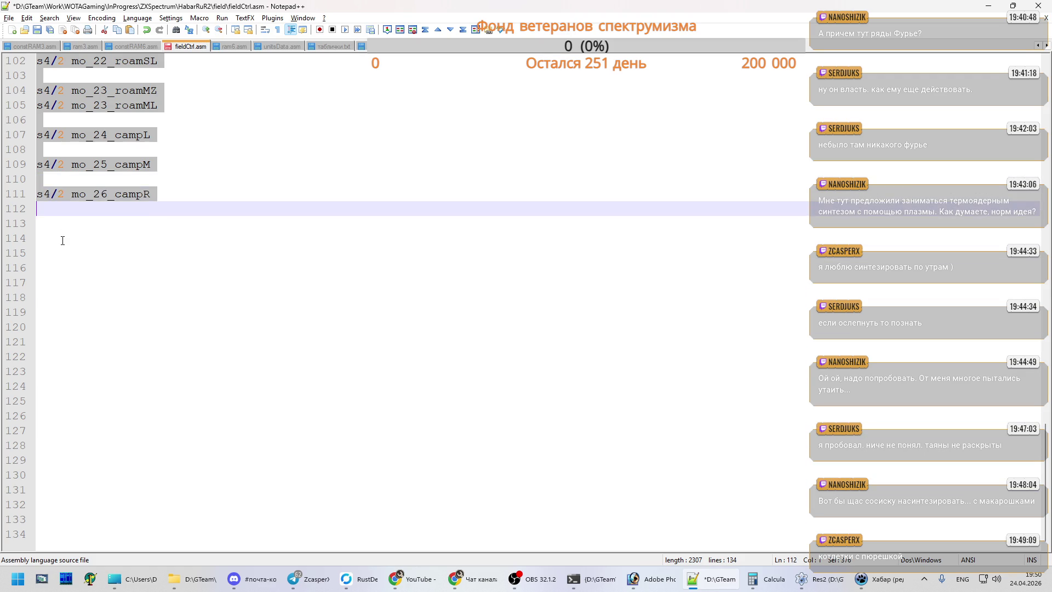
key("shift+Left")
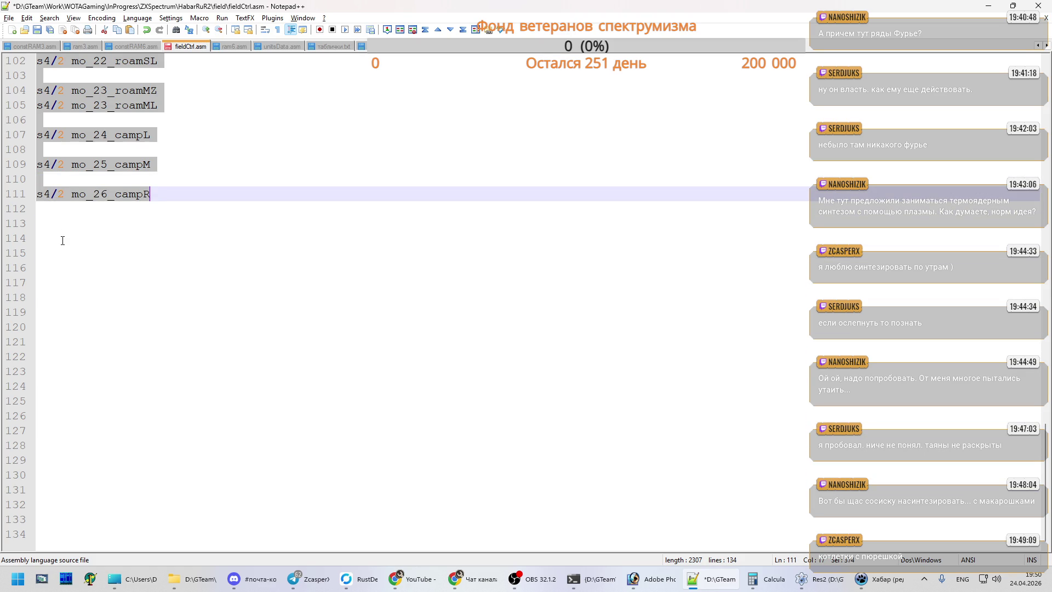
scroll(178, 232, "up", 6)
scroll(181, 232, "up", 8)
scroll(181, 234, "down", 7)
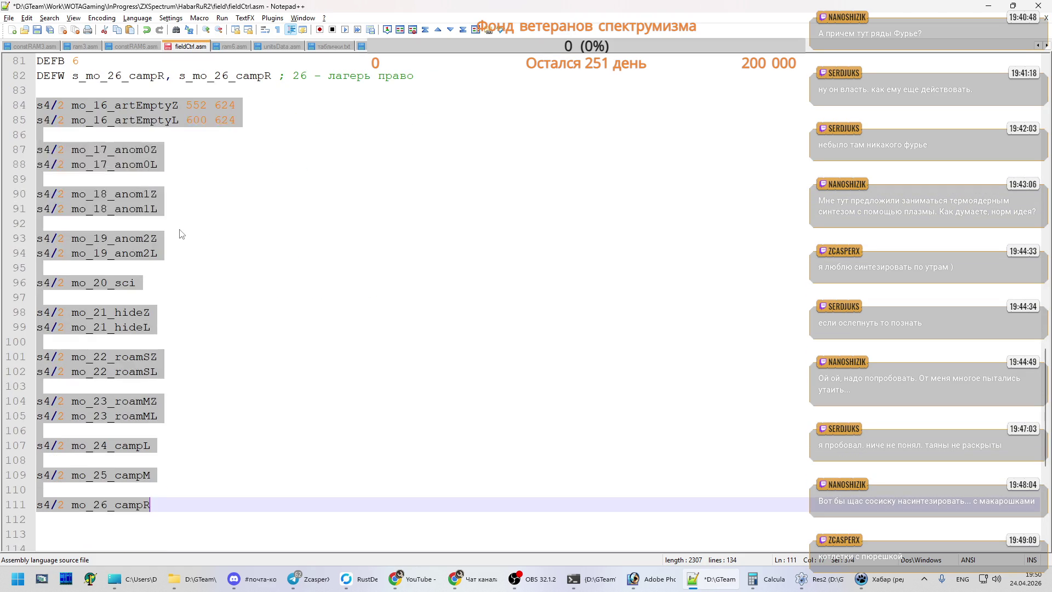
key("Delete")
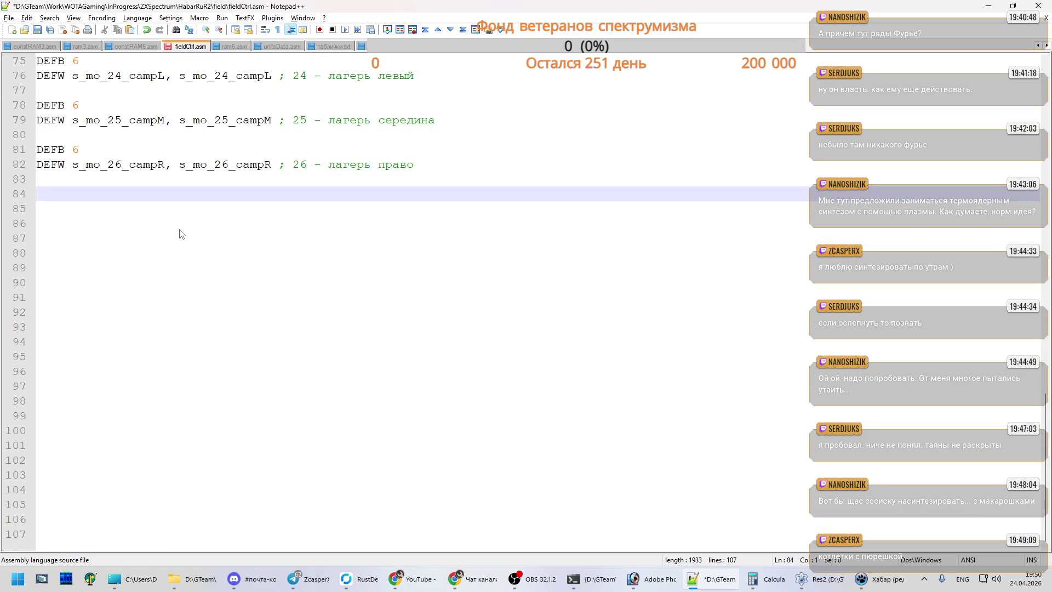
- Save fieldCtrl.asm and focus the Хабар editor's text panel below the unit table
key("ctrl+s")
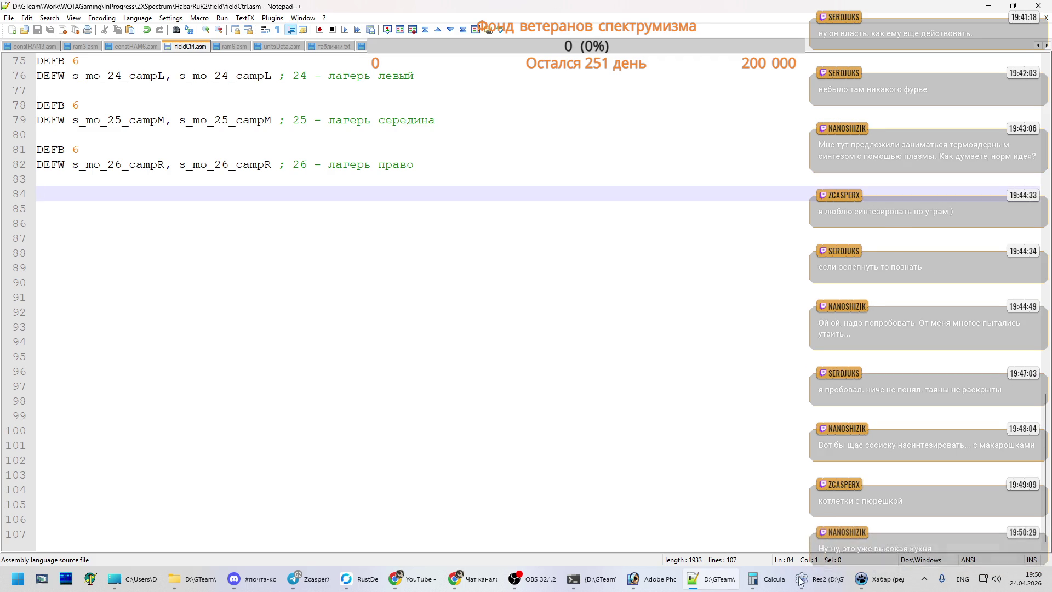
key("alt+Tab")
left_click(299, 505)
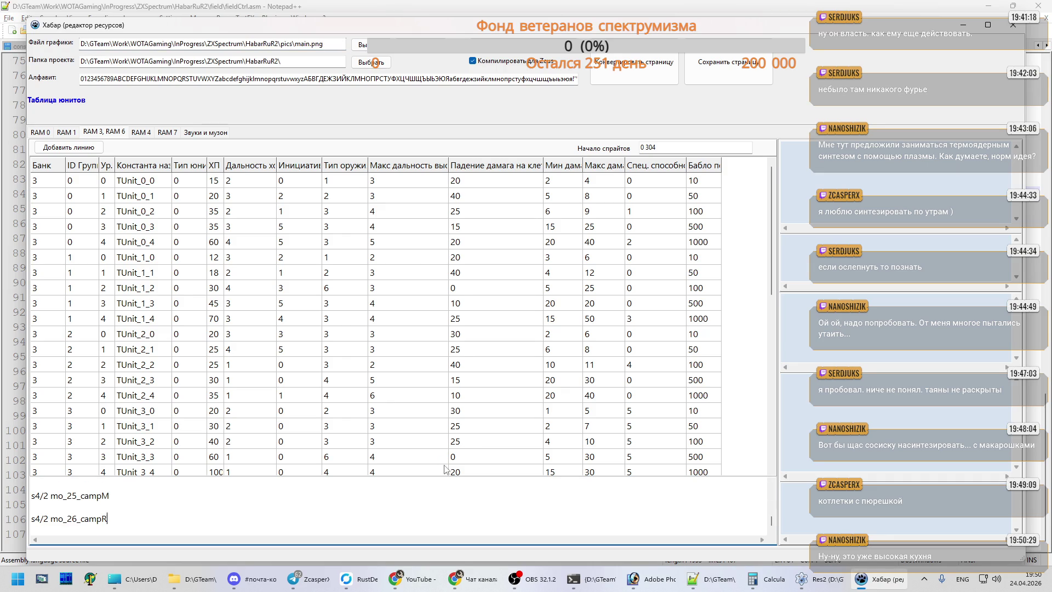
- Zoom the Photoshop main.psd tile sheet to 800%
scroll(299, 505, "up", 3)
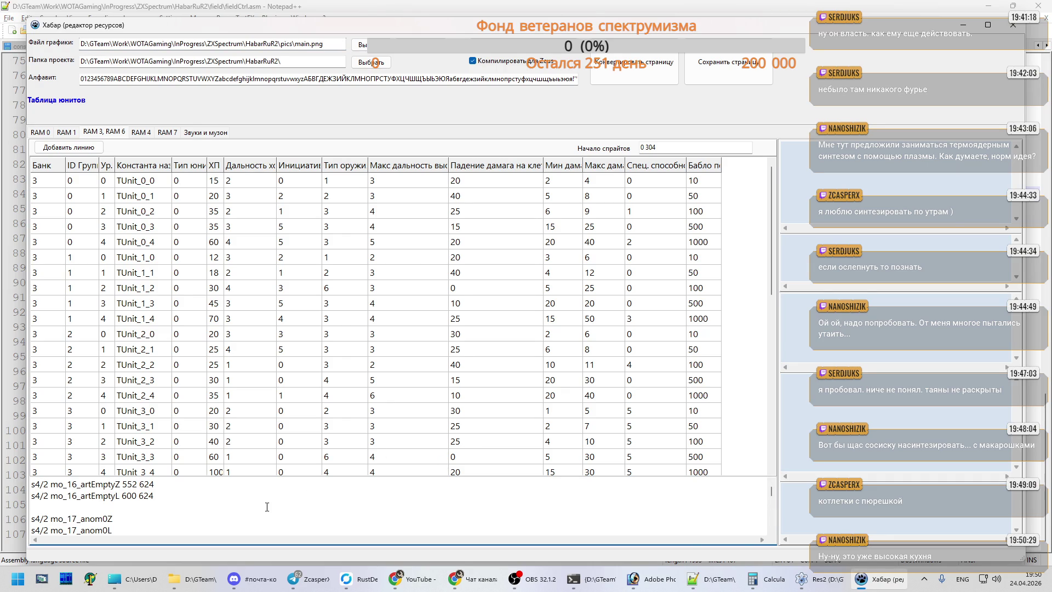
left_click(652, 579)
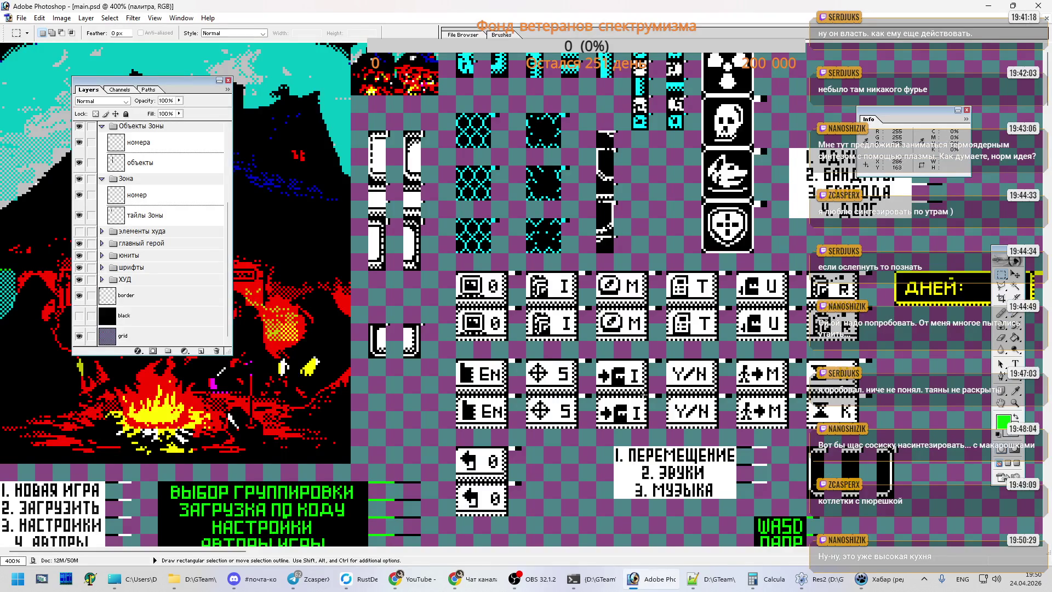
left_click_drag(241, 554, 373, 557)
left_click_drag(1047, 79, 1049, 155)
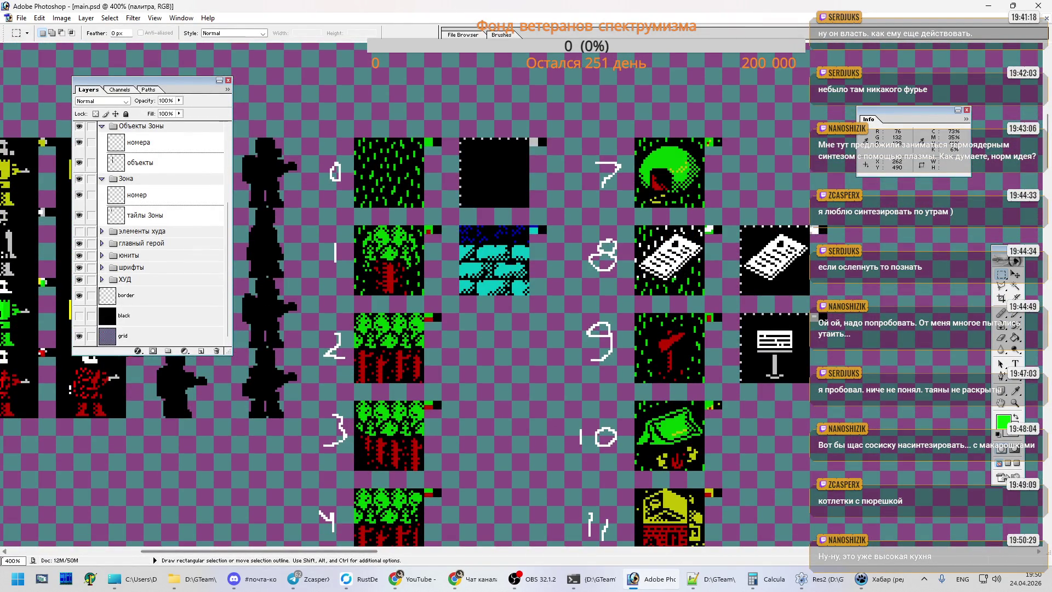
type("800")
key("Return")
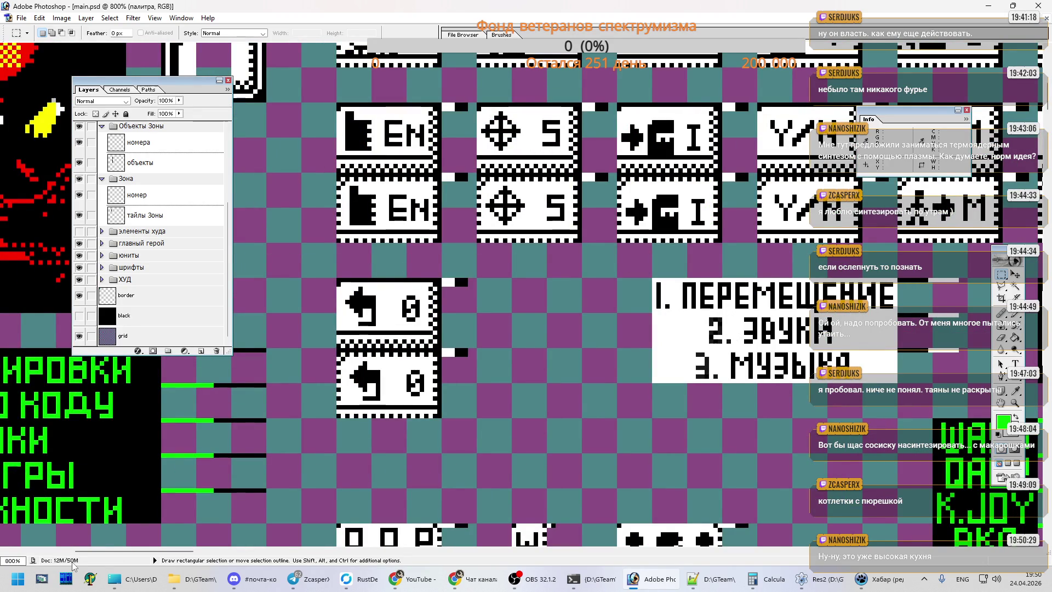
- Scroll to the top tile and marquee-select a tile area on the canvas
left_click_drag(183, 551, 276, 550)
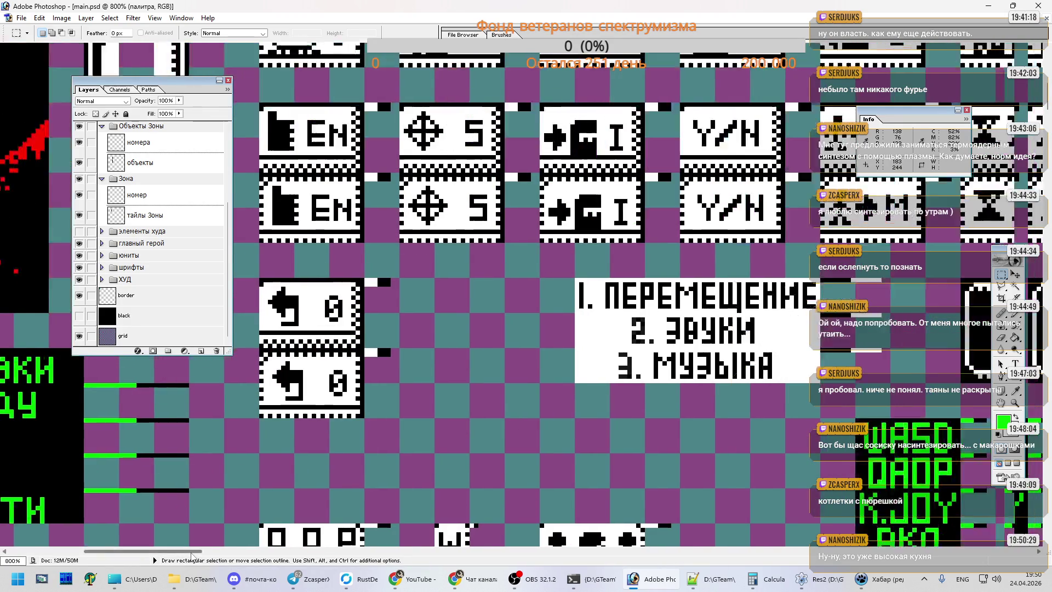
scroll(331, 448, "down", 5)
scroll(331, 448, "down", 2)
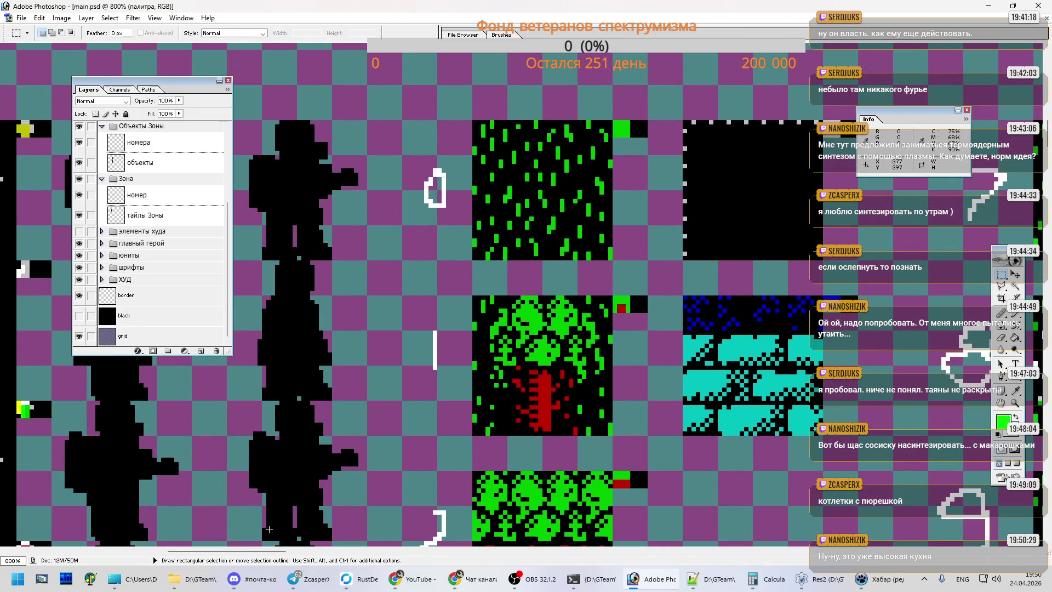
left_click_drag(271, 551, 355, 551)
left_click_drag(1047, 132, 1046, 219)
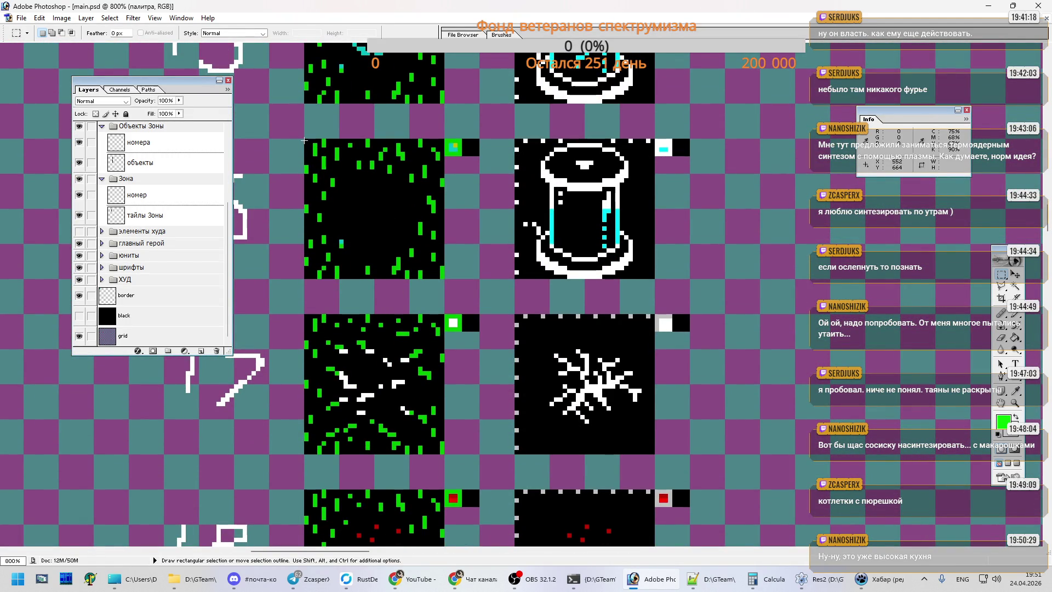
mouse_move(304, 141)
left_mouse_down()
mouse_move(418, 266)
mouse_move(443, 277)
left_mouse_up()
- Read the tile's X/Y on the объекты layer via Free Transform, then return to Хабар
left_click(168, 167)
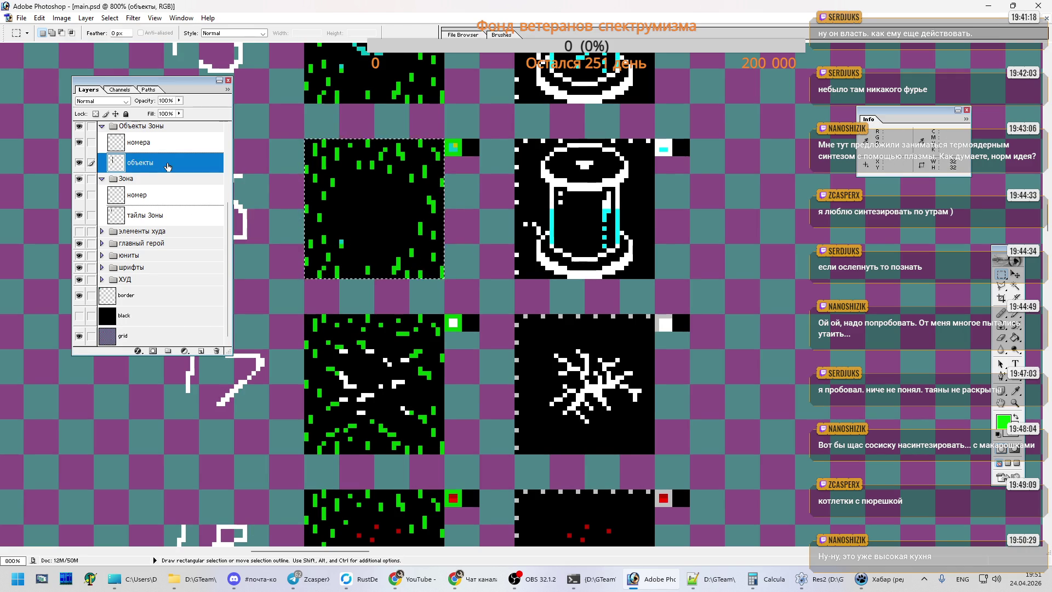
key("ctrl+t")
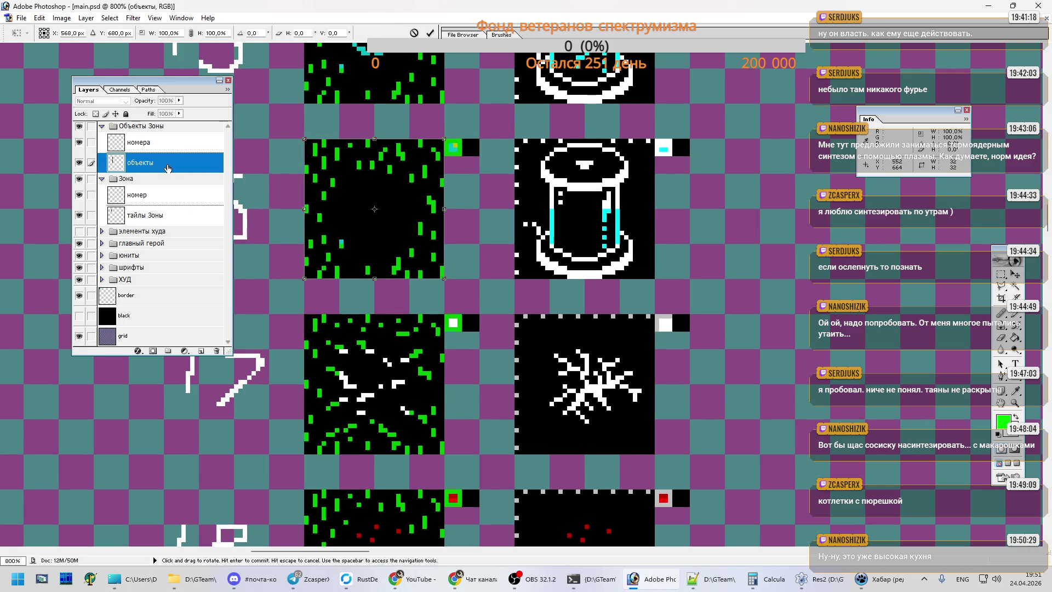
key("Return")
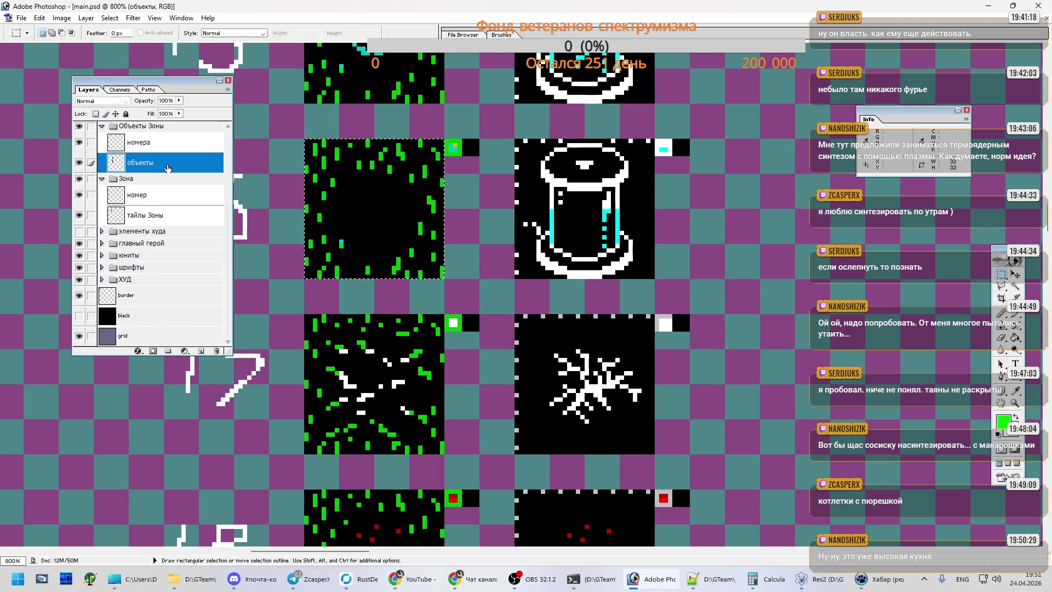
key("alt+Tab")
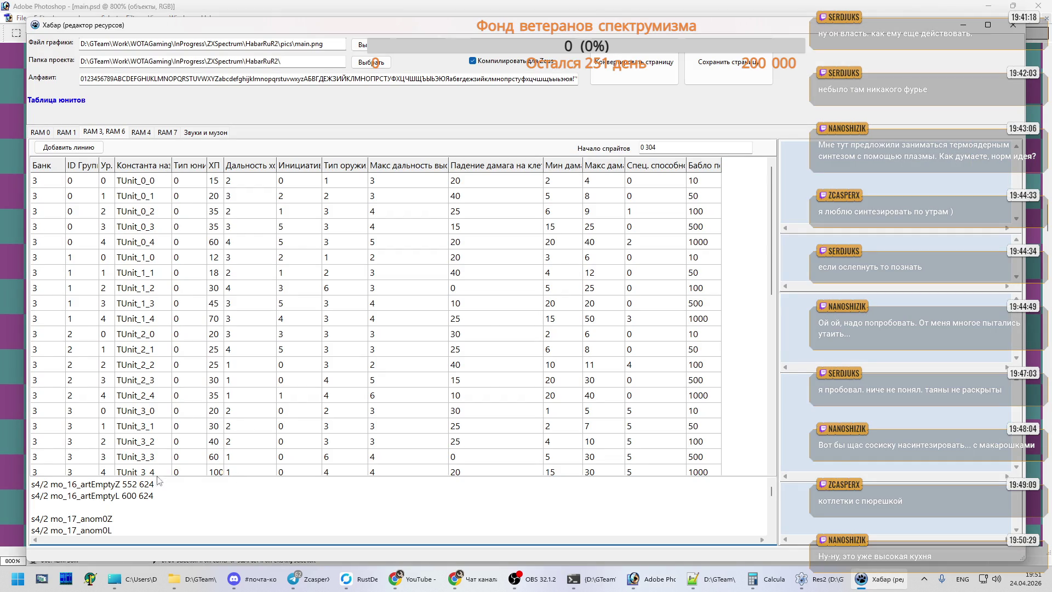
- Correct the artEmptyZ and artEmptyL coordinates to 664
left_click(145, 484)
type("6")
key("Delete")
key("Down")
key("shift+Left")
type("6")
- Check the next tile and give mo_17_anom0Z 552 704 and anom0L 600 704
key("alt+Tab")
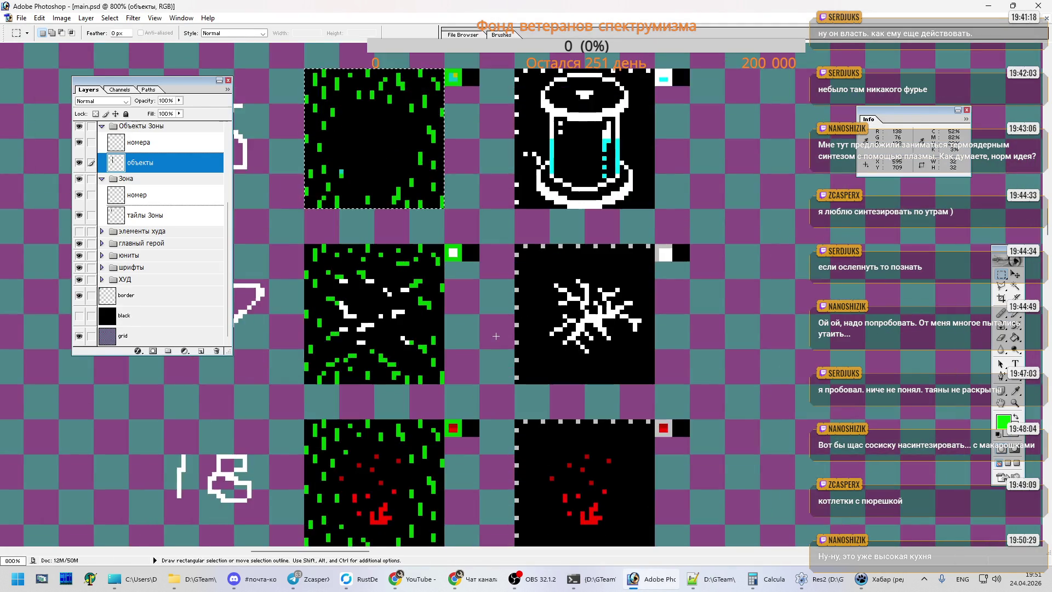
scroll(496, 336, "down", 2)
key("alt+Tab")
left_click(118, 518)
type("552")
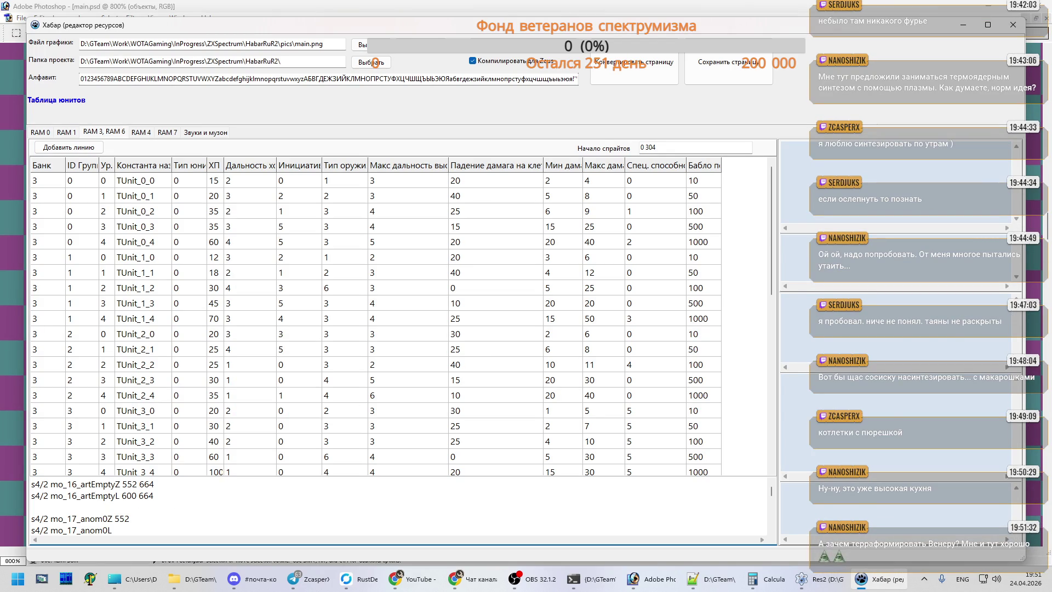
type(" 704")
key("Down")
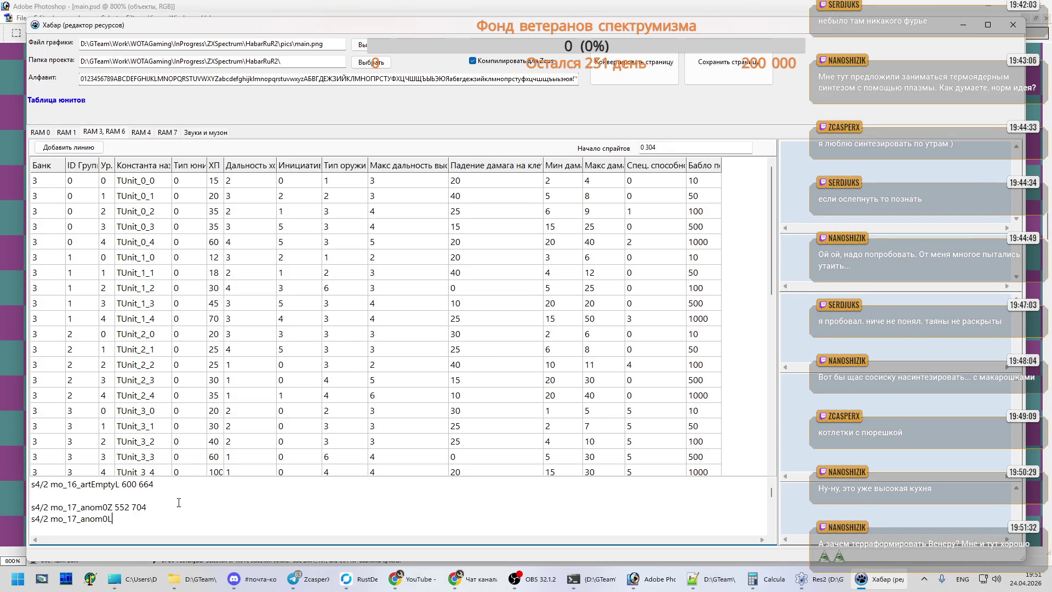
type("600 704")
- Give mo_18_anom1Z 552 744 and anom1L 600 744
scroll(148, 527, "down", 1)
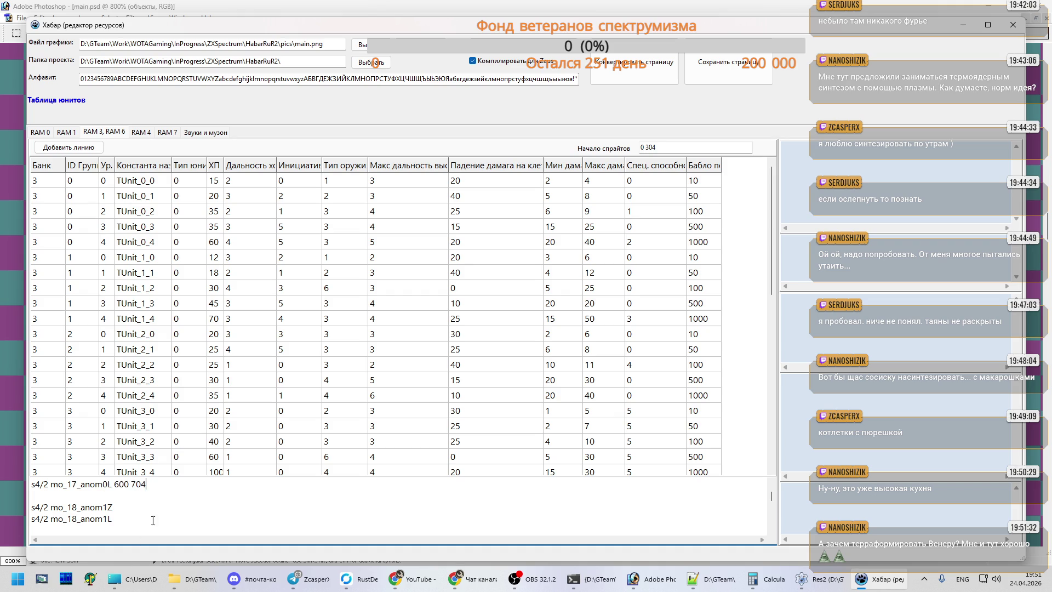
type("552")
key("alt+Tab")
scroll(424, 378, "down", 2)
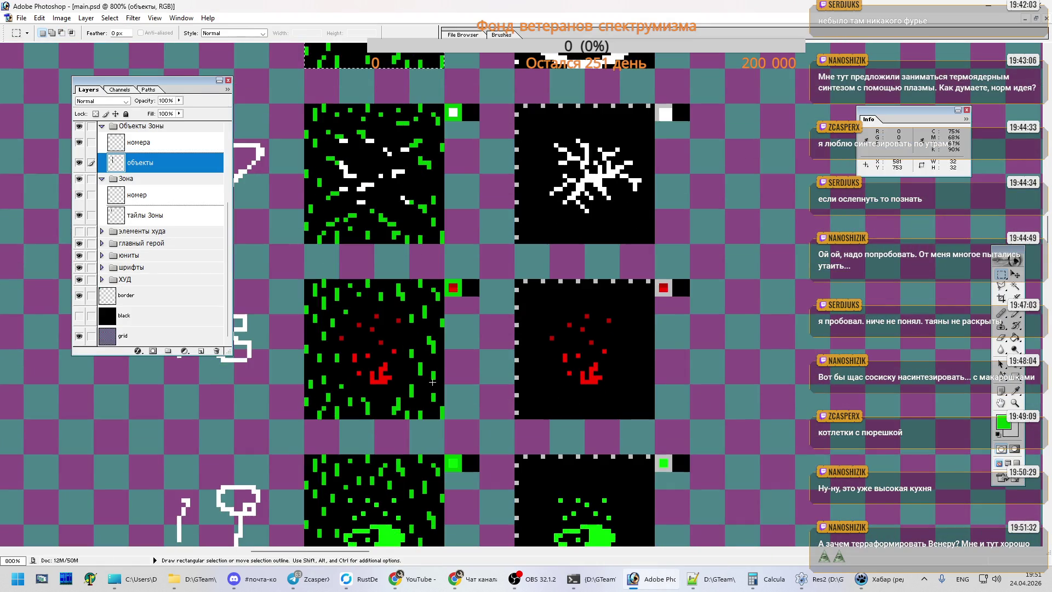
key("alt+Tab")
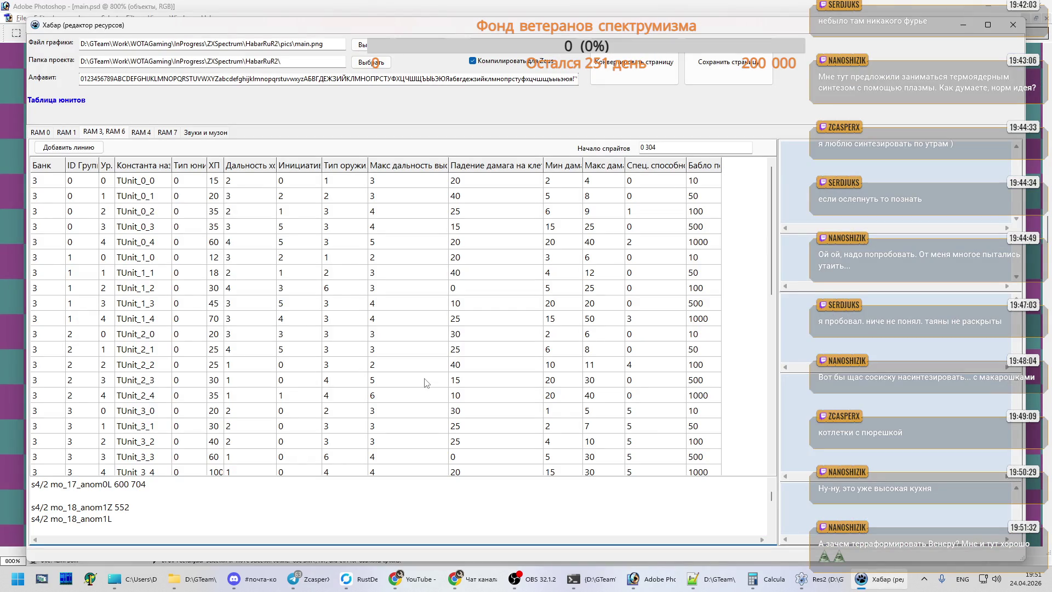
type("74")
type("4")
key("Down")
type("600 744")
- Enter 552 for mo_19_anom2Z, fixing the mistyped 522
scroll(177, 508, "down", 1)
left_click(130, 508)
type("522")
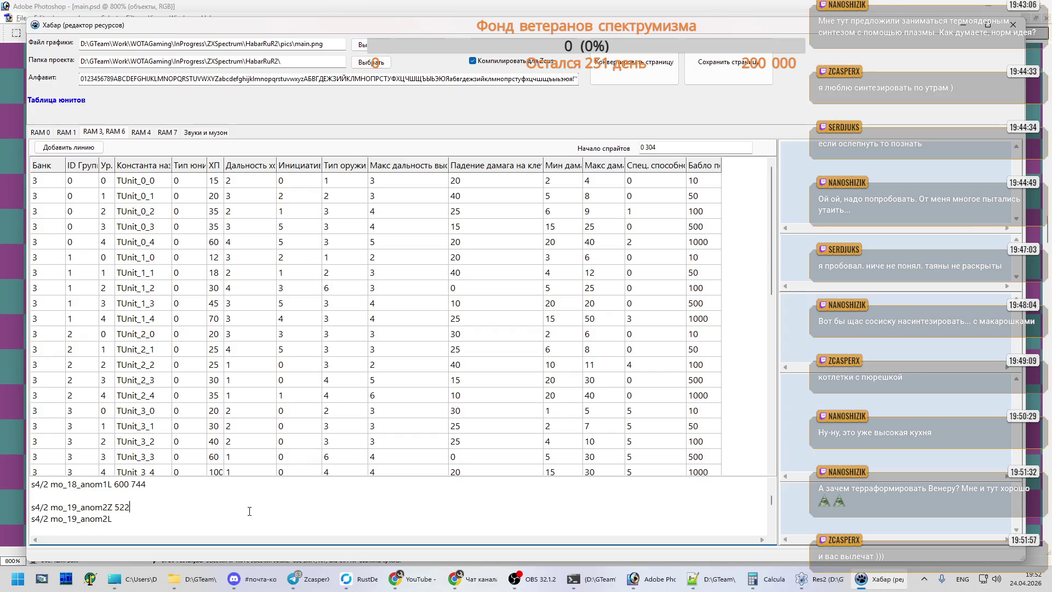
key("BackSpace")
key("BackSpace")
type("52")
- Measure the next tile's position in Photoshop and append 784 to mo_19_anom2Z
key("alt+Tab")
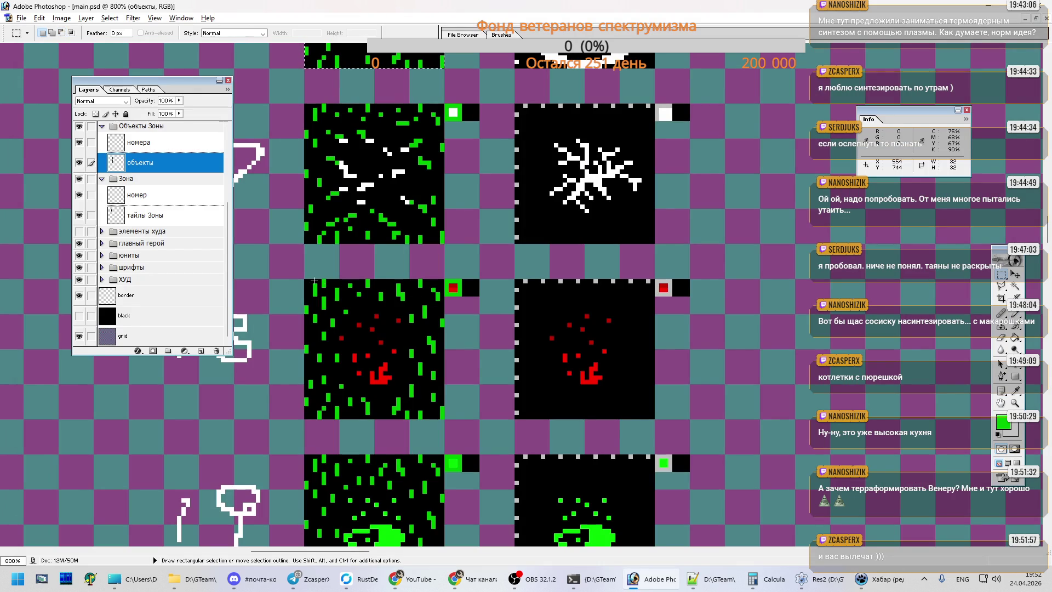
left_click_drag(305, 280, 440, 419)
key("ctrl+t")
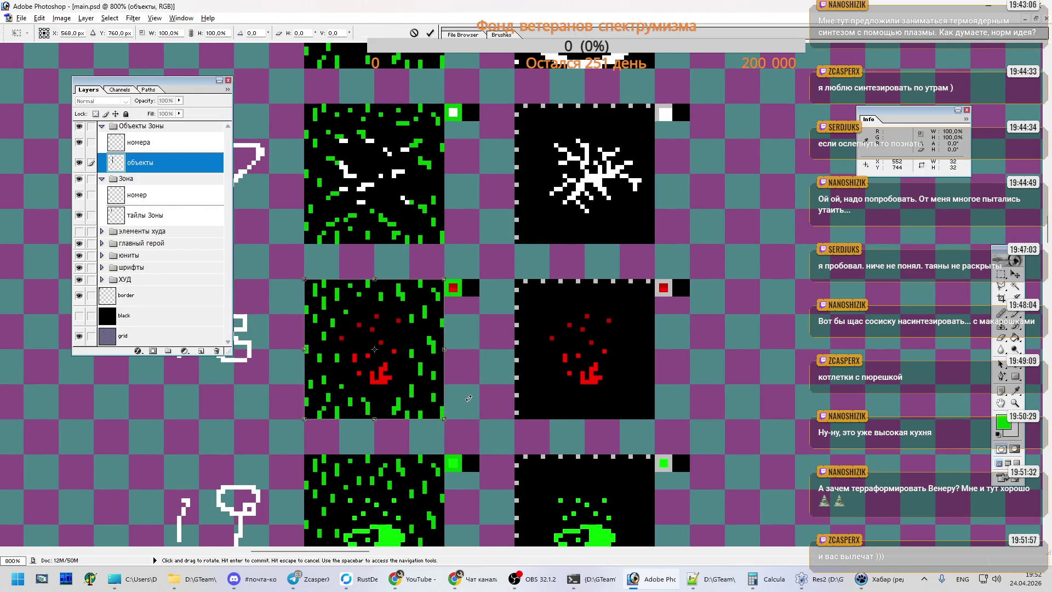
key("Return")
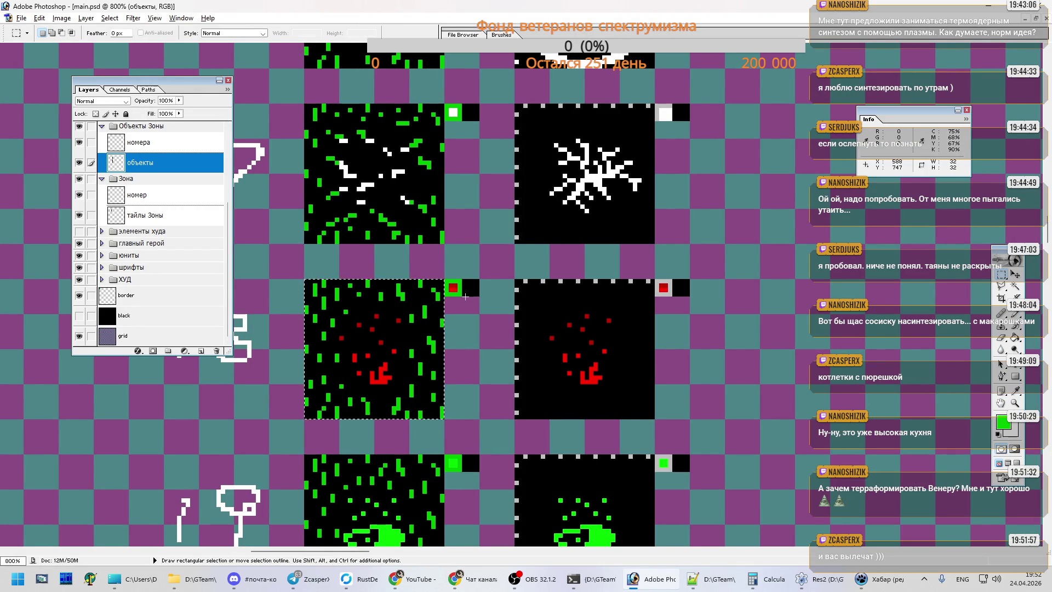
left_click_drag(515, 280, 653, 418)
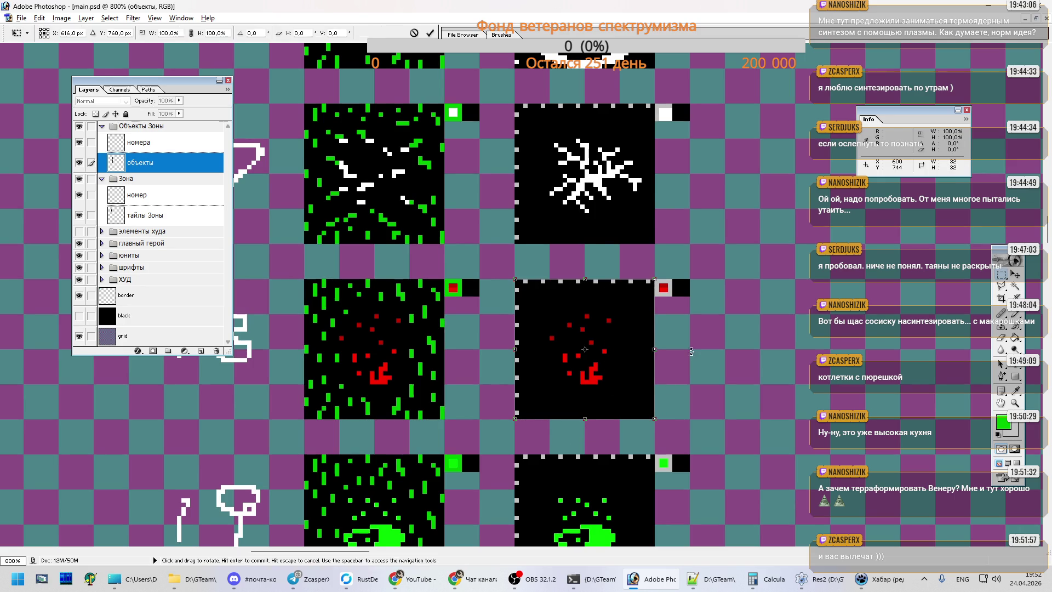
key("alt+Tab")
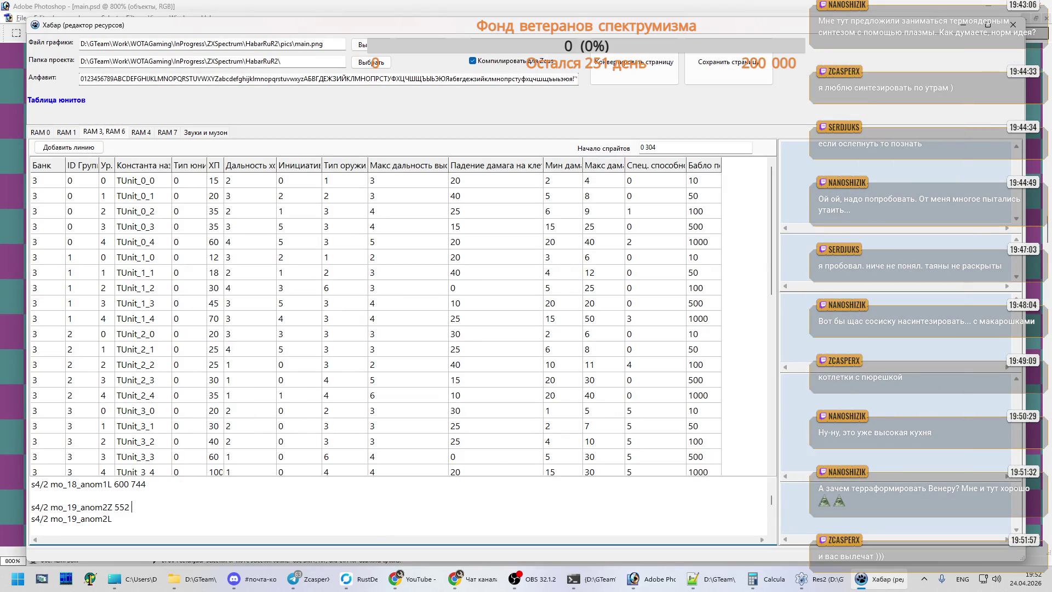
type("784")
- Set mo_19_anom2L to 600 784, correcting the mistyped 758
key("Down")
type("600 758")
key("BackSpace")
key("BackSpace")
type("84")
key("Down")
key("Down")
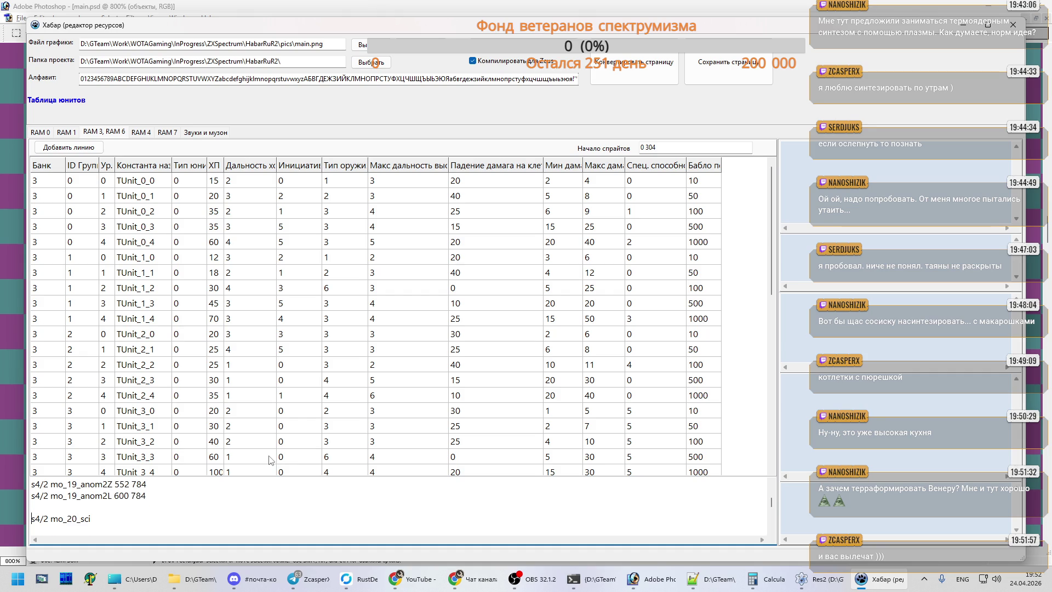
- Measure the next tile in Photoshop and give mo_20_sci 552 824
key("alt+Tab")
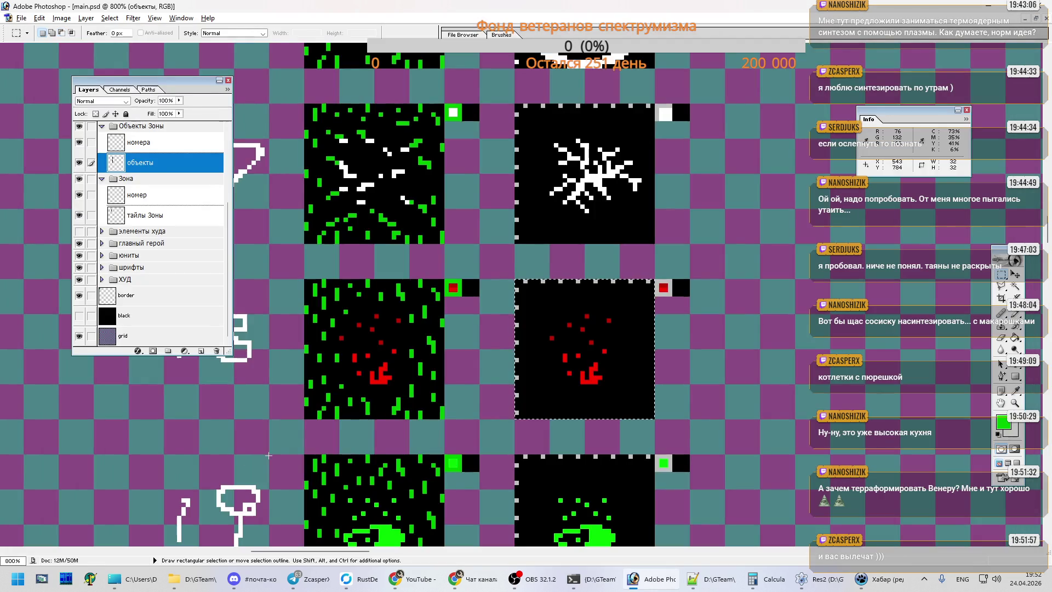
key("alt+Tab")
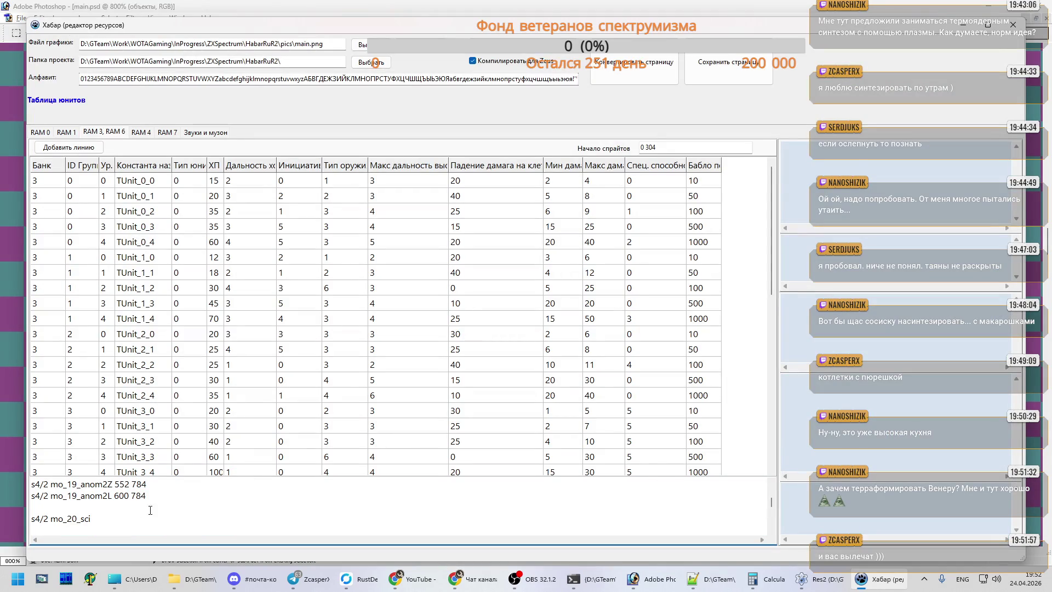
key("alt+Tab")
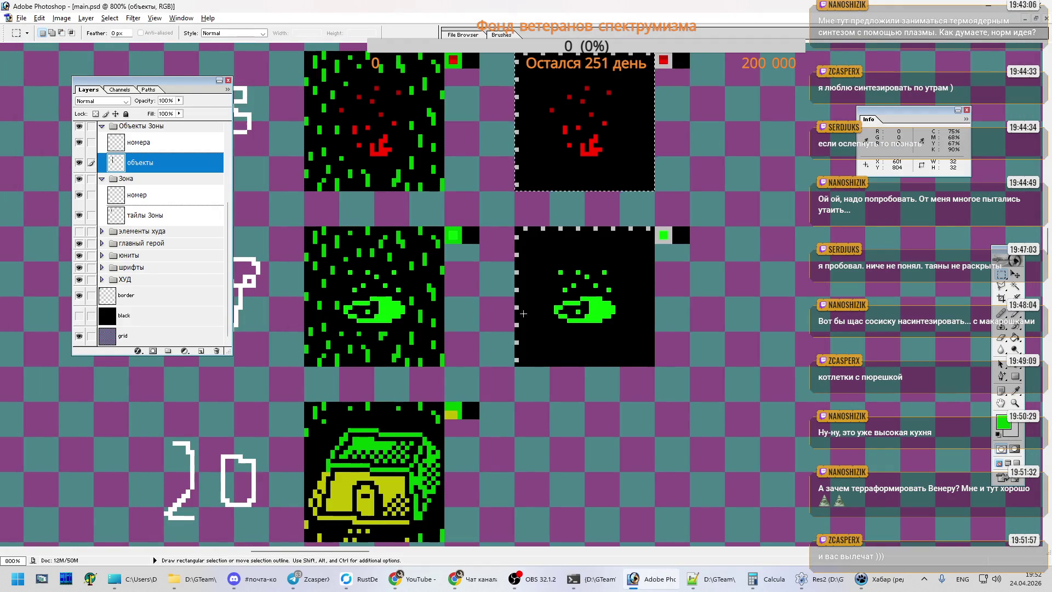
scroll(502, 314, "down", 2)
left_click_drag(305, 270, 444, 410)
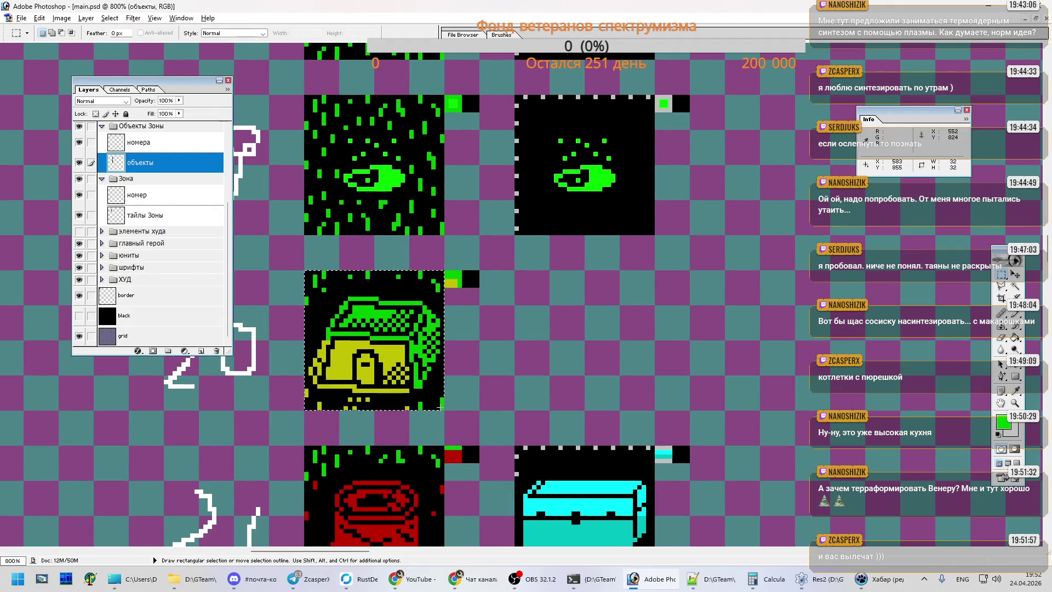
key("alt+Tab")
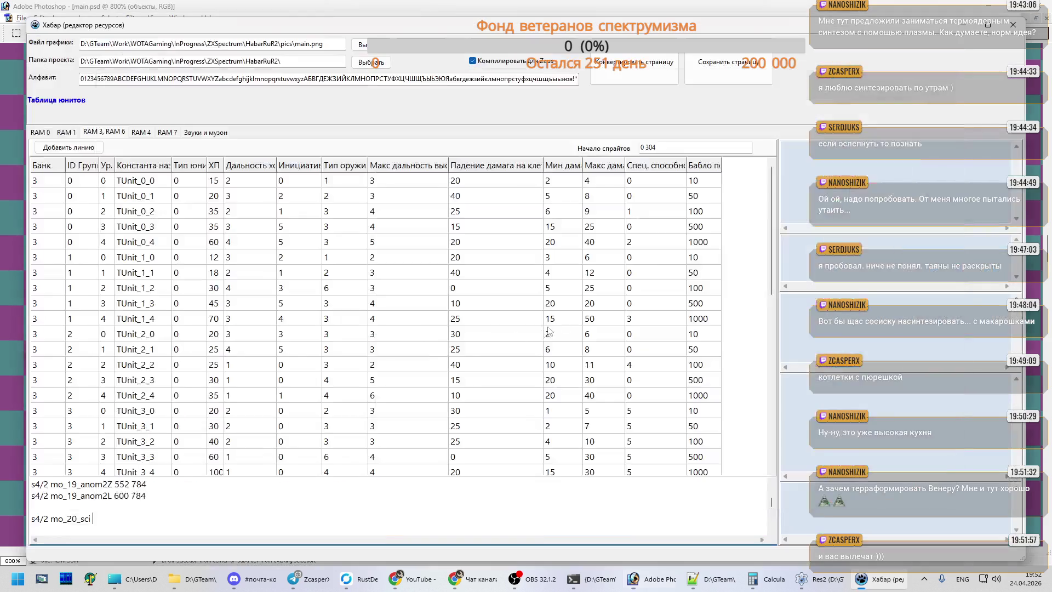
type("552 824")
- Go to the end of the mo_21_hideZ line and scroll Photoshop to the next tiles
key("Down")
key("Down")
key("Down")
key("End")
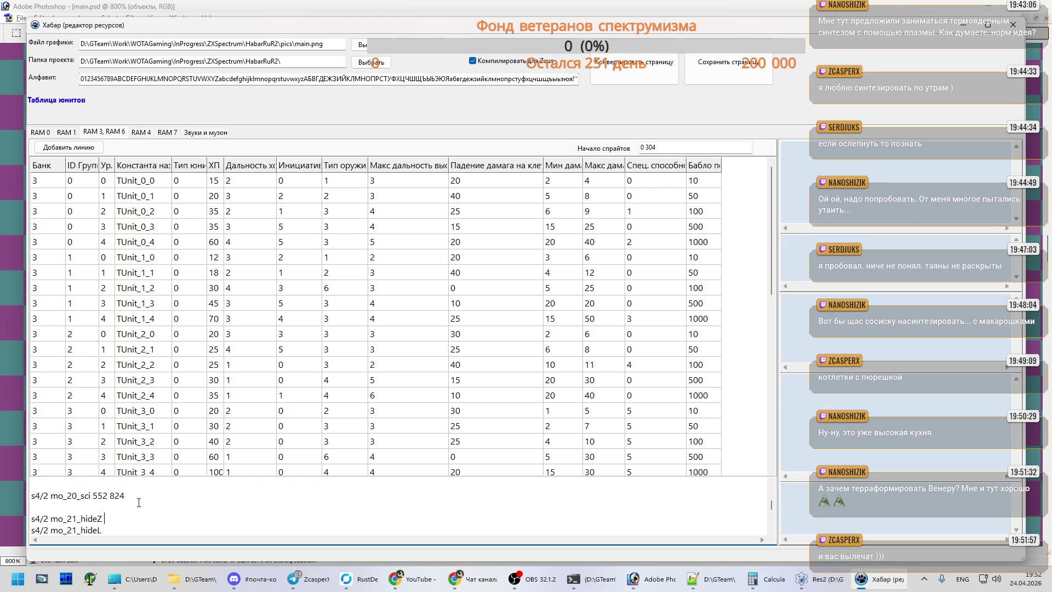
scroll(137, 499, "down", 1)
key("alt+Tab")
scroll(496, 324, "down", 4)
scroll(496, 325, "down", 2)
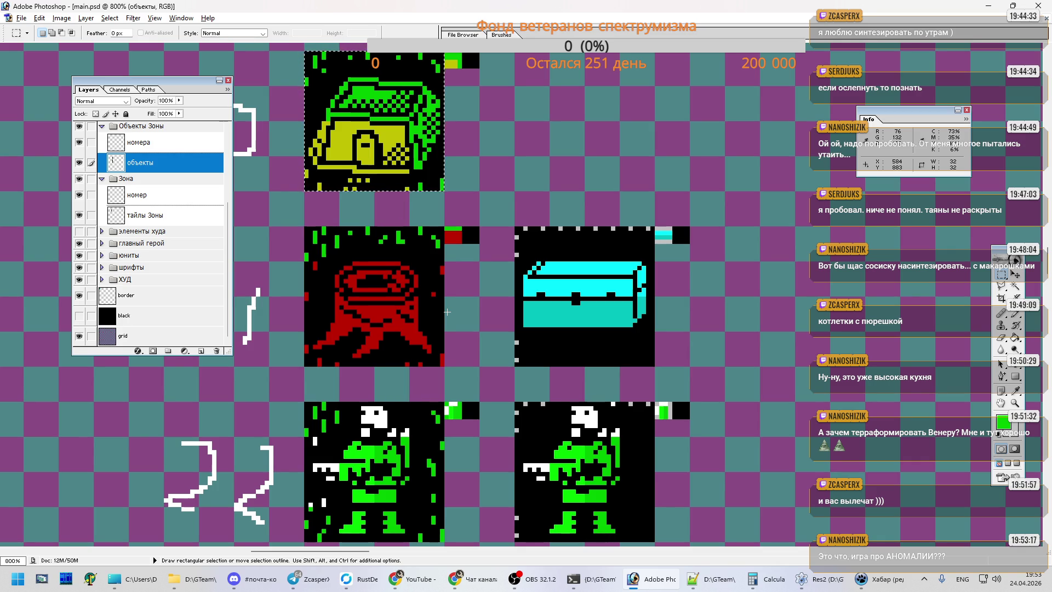
- Give mo_21_hideZ 552 864 and mo_21_hideL 600 864
key("alt+Tab")
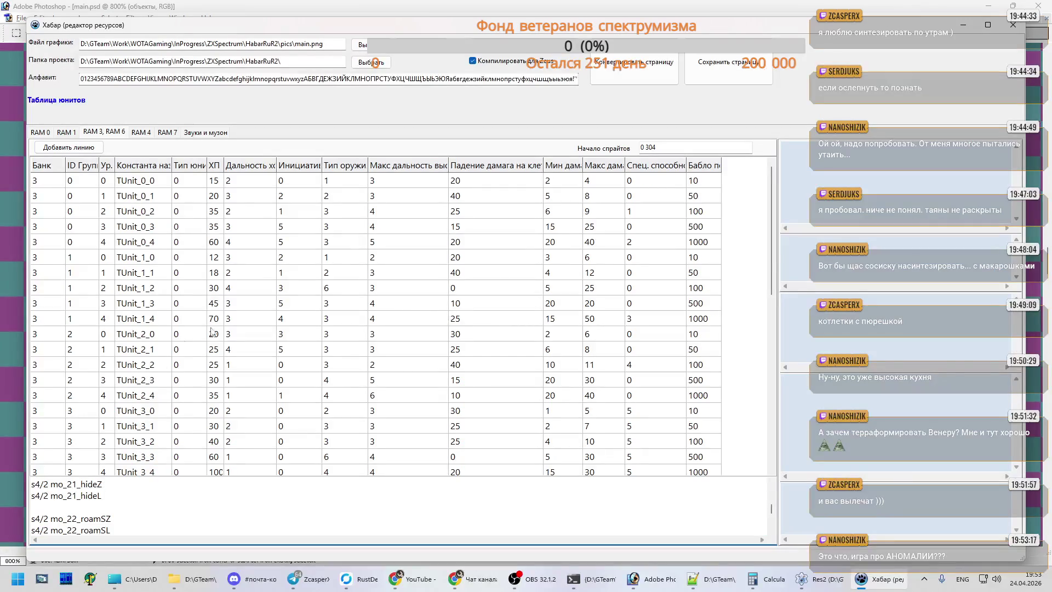
type(" 552")
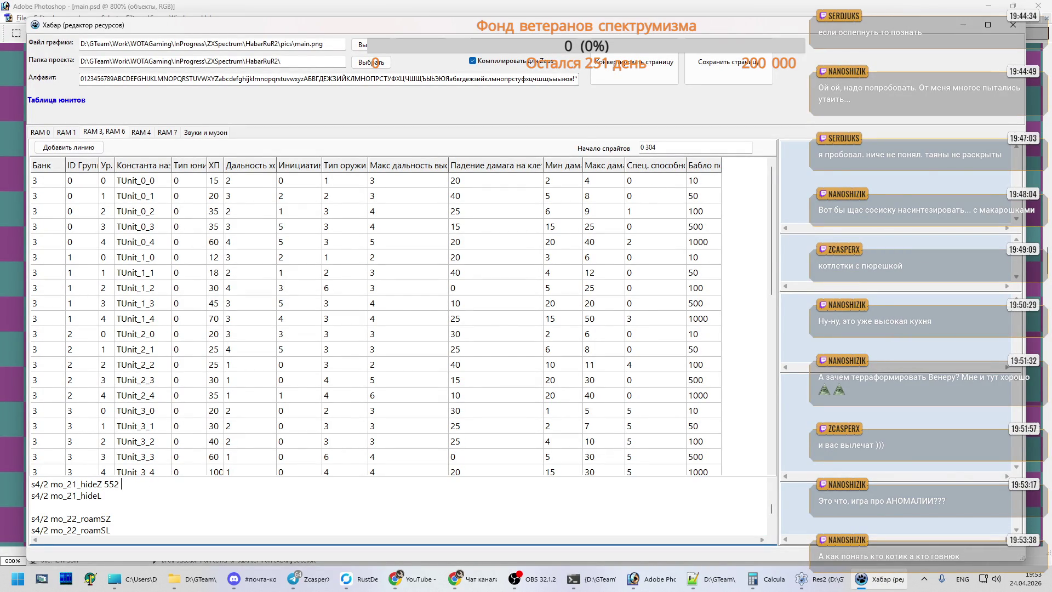
scroll(201, 515, "up", 1)
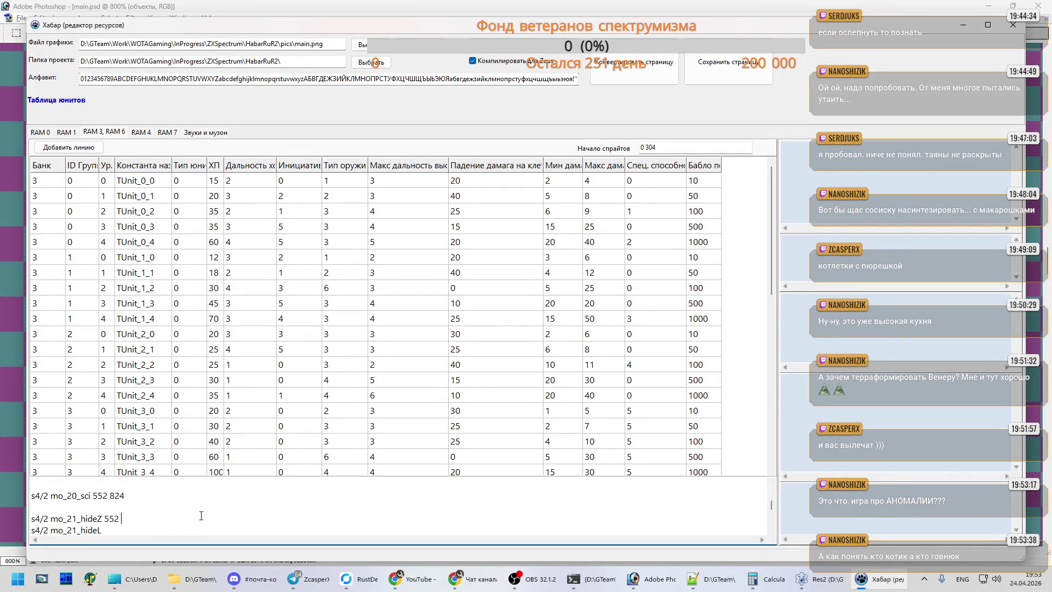
type("864")
key("Down")
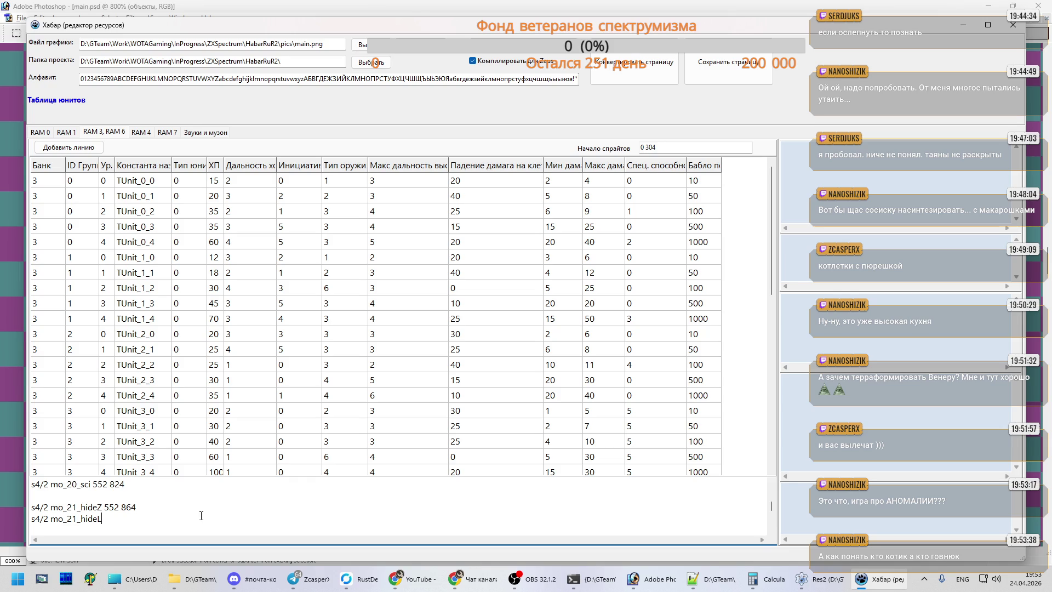
type("600 864")
- Add coordinates for mo_22_roamS (552 904, 600 904) and mo_23_roamM (552 944, 600 944)
scroll(186, 492, "down", 1)
left_click(145, 511)
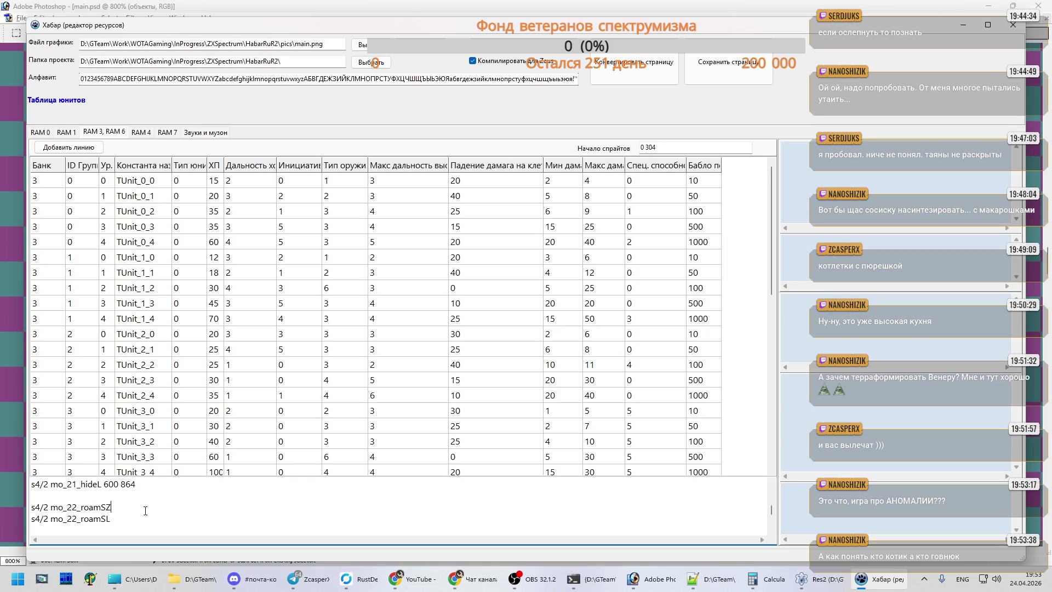
type("552")
type(" 904")
type(" 600 904")
scroll(185, 515, "down", 1)
left_click(172, 511)
type("552 944")
type("600")
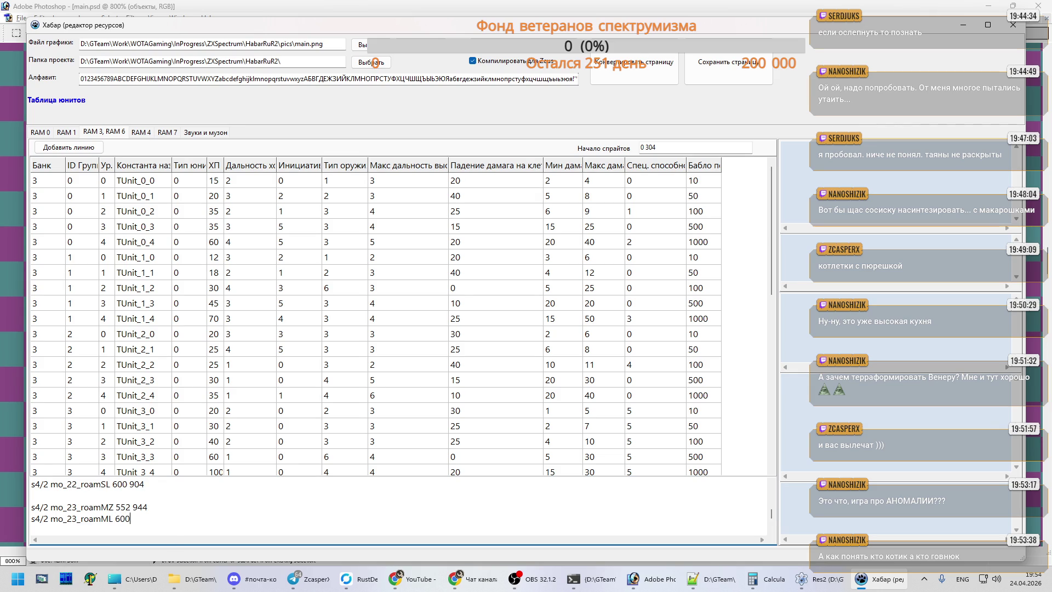
type(" 944")
- Move to the mo_24_campL line and scroll Photoshop down to the camp tiles
key("Down")
key("Down")
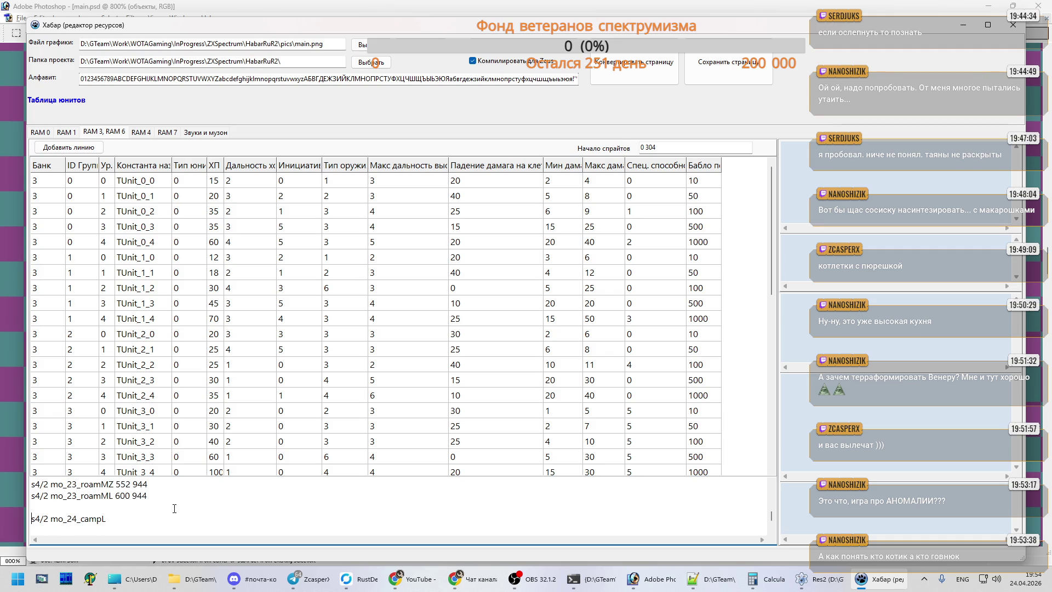
key("Down")
key("Up")
key("alt+Tab")
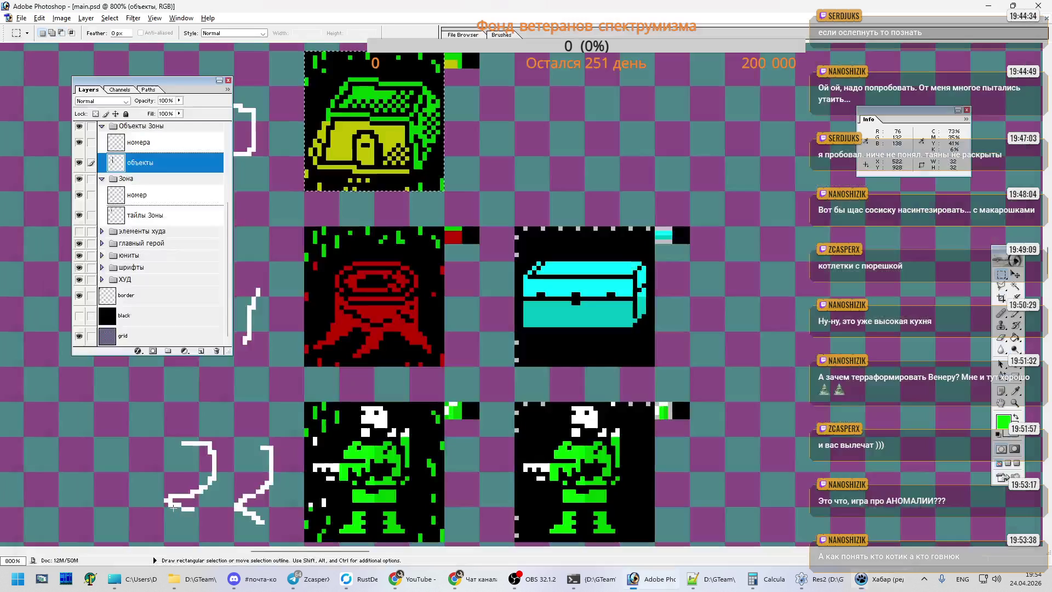
scroll(282, 477, "down", 2)
scroll(281, 477, "down", 2)
scroll(281, 477, "down", 3)
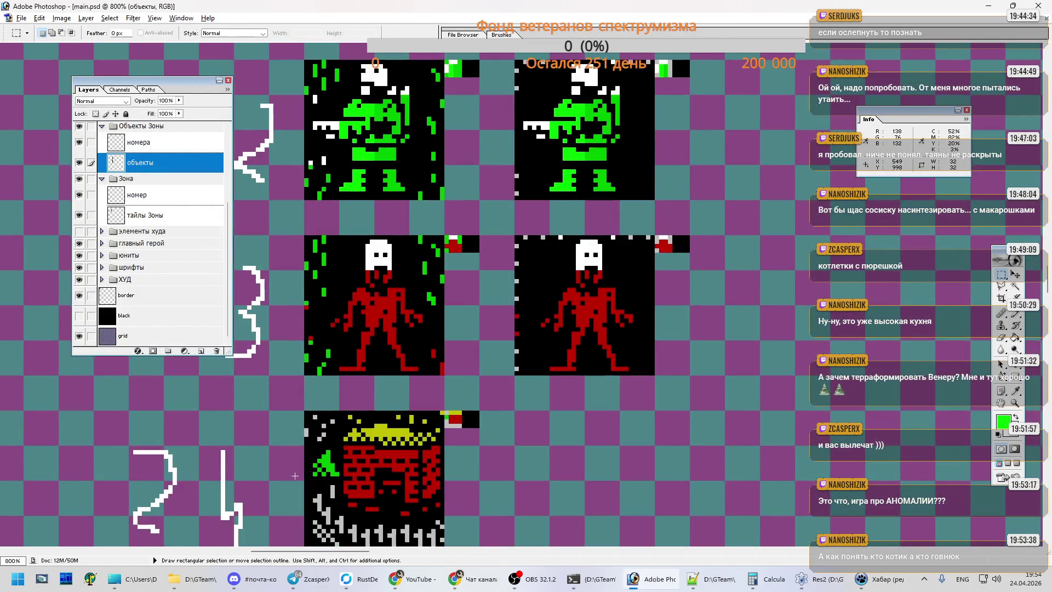
scroll(285, 476, "down", 2)
scroll(296, 473, "down", 2)
scroll(306, 470, "down", 1)
scroll(306, 470, "down", 2)
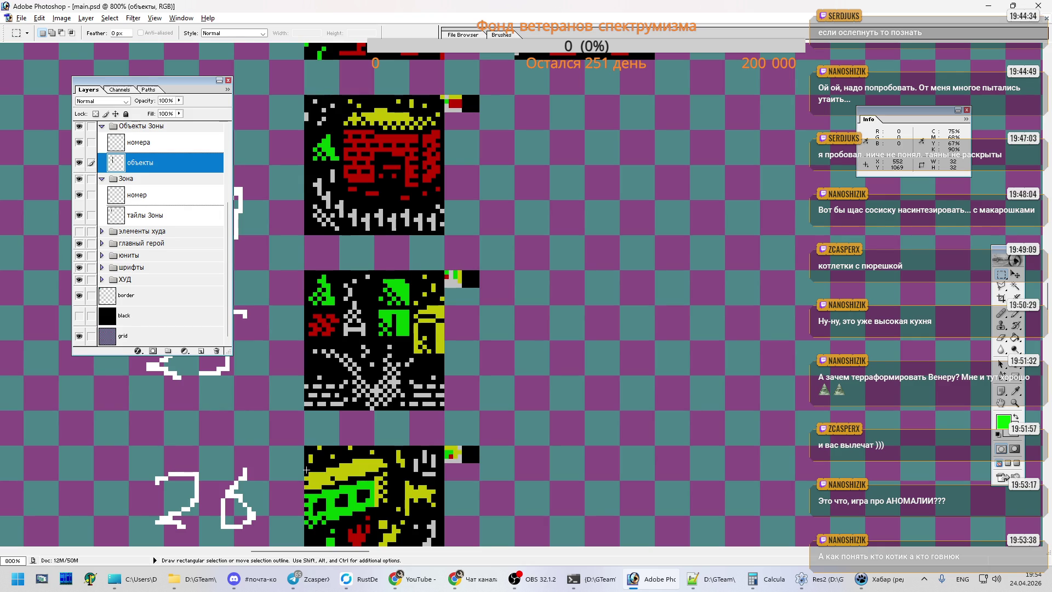
- Enter camp coordinates: mo_24_campL 552 984, mo_25_campM 552 1024, mo_26_campR 552 1064
key("alt+Tab")
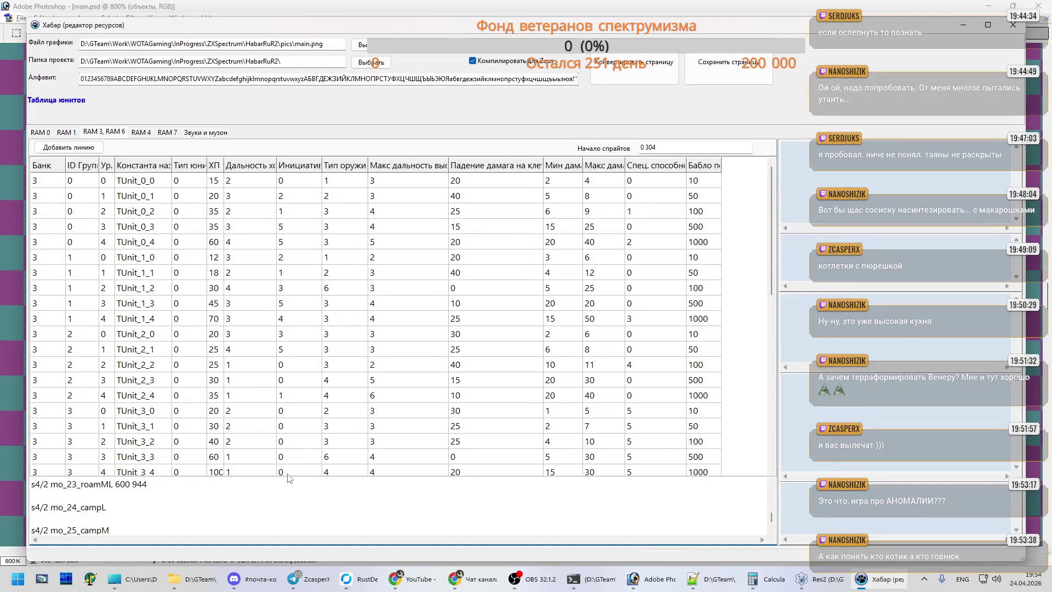
type("552 ")
type("984")
key("Down")
type("552 1024")
key("Down")
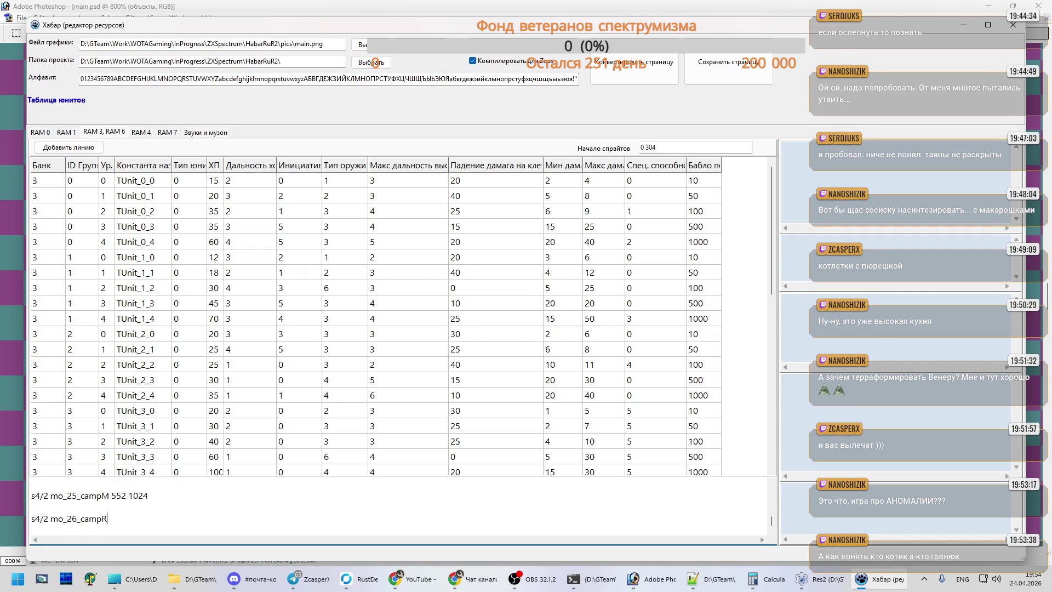
type("552 ")
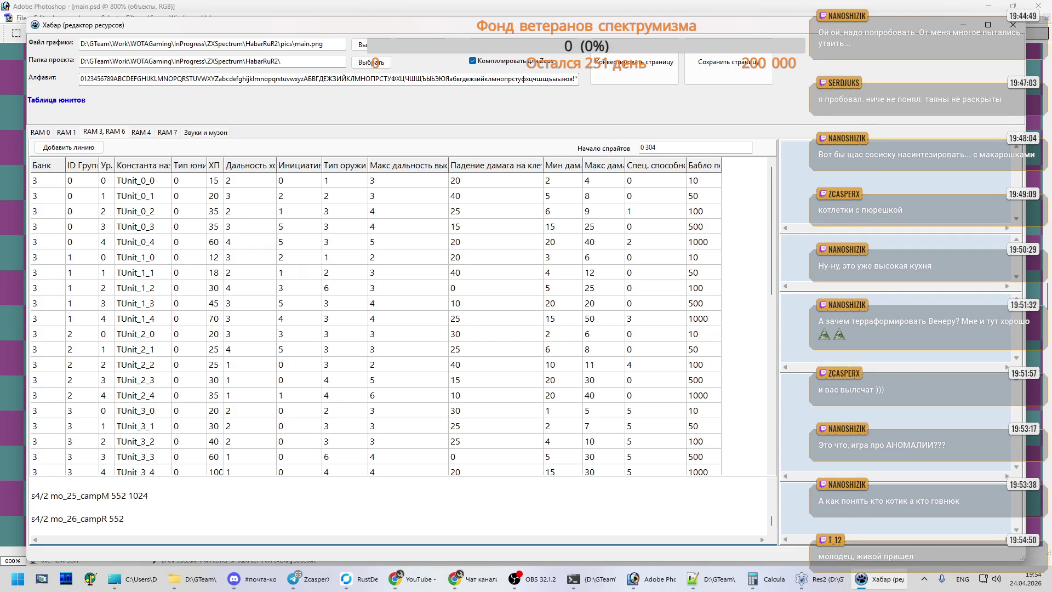
type("1064")
- Save the sprite list and verify sprites3_6.dat in Far Manager's viewer
key("ctrl+a")
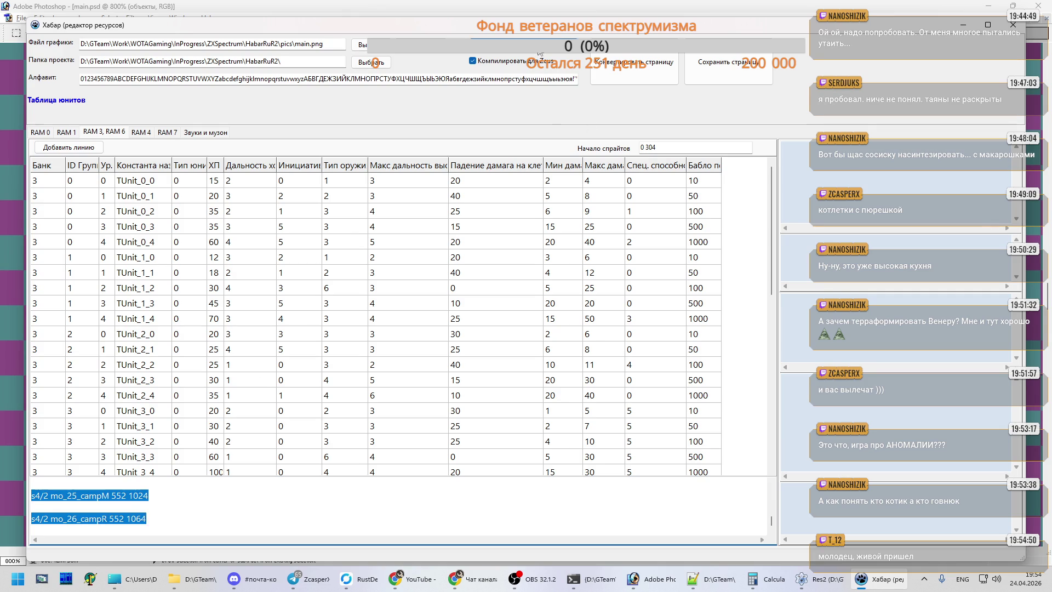
key("ctrl+s")
left_click(573, 579)
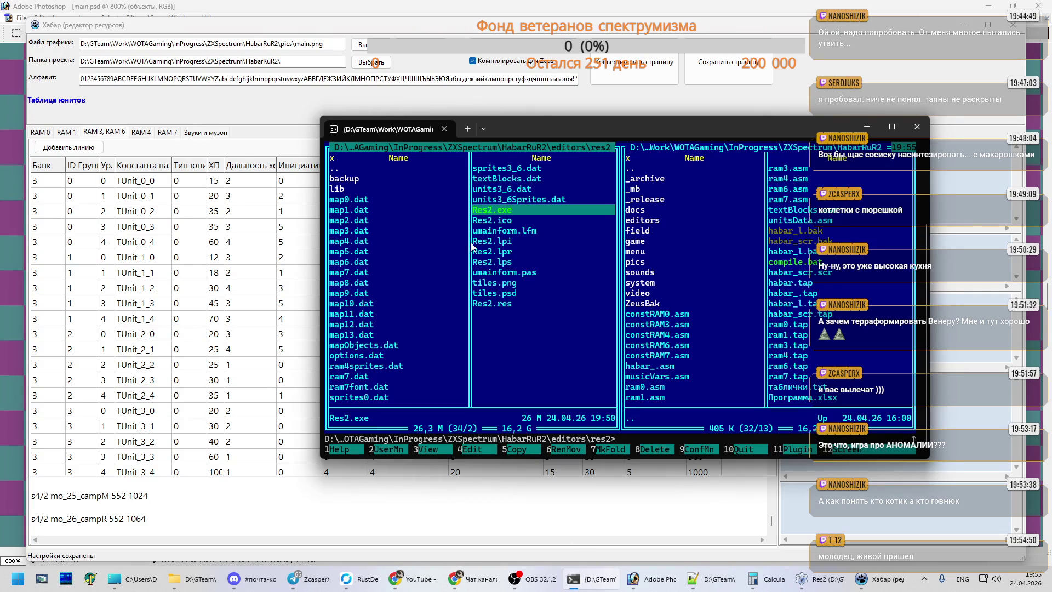
left_click(526, 172)
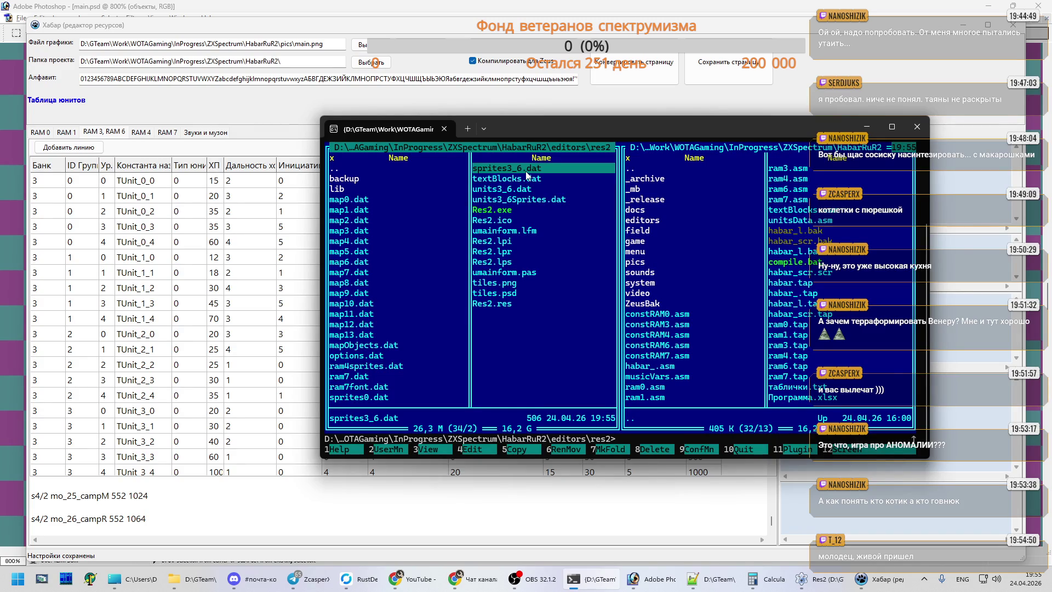
key("F3")
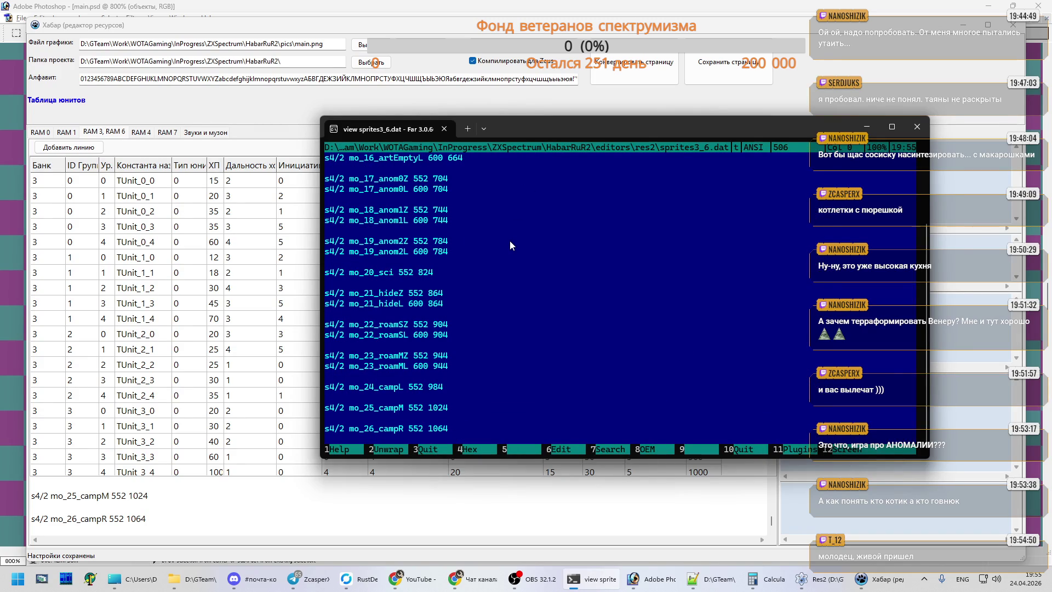
key("Escape")
- Close Хабар, relaunch Res2.exe, and convert the unit page into assembler data
left_click(1000, 39)
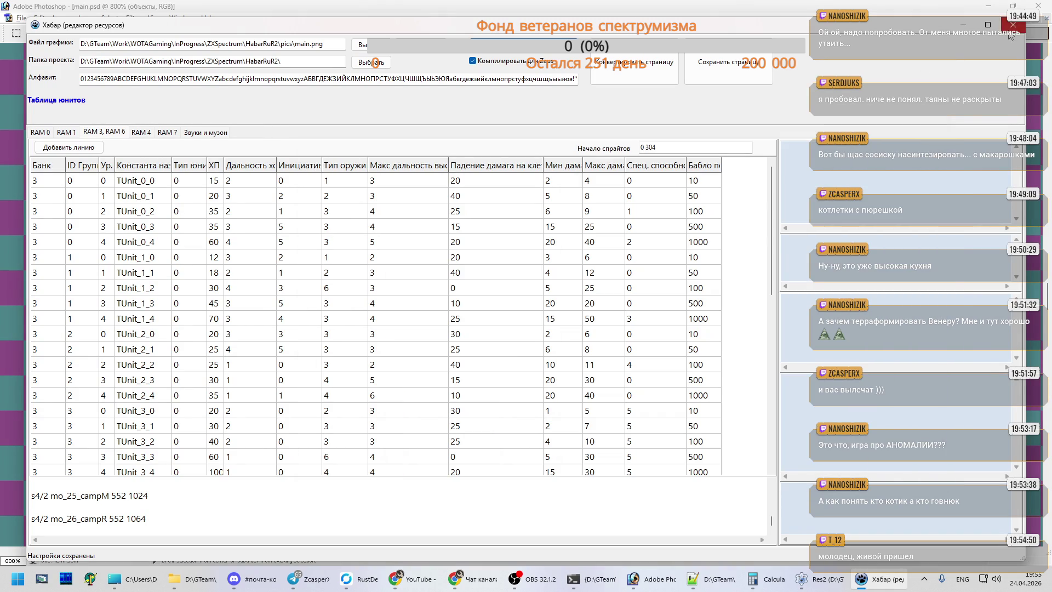
left_click(1013, 24)
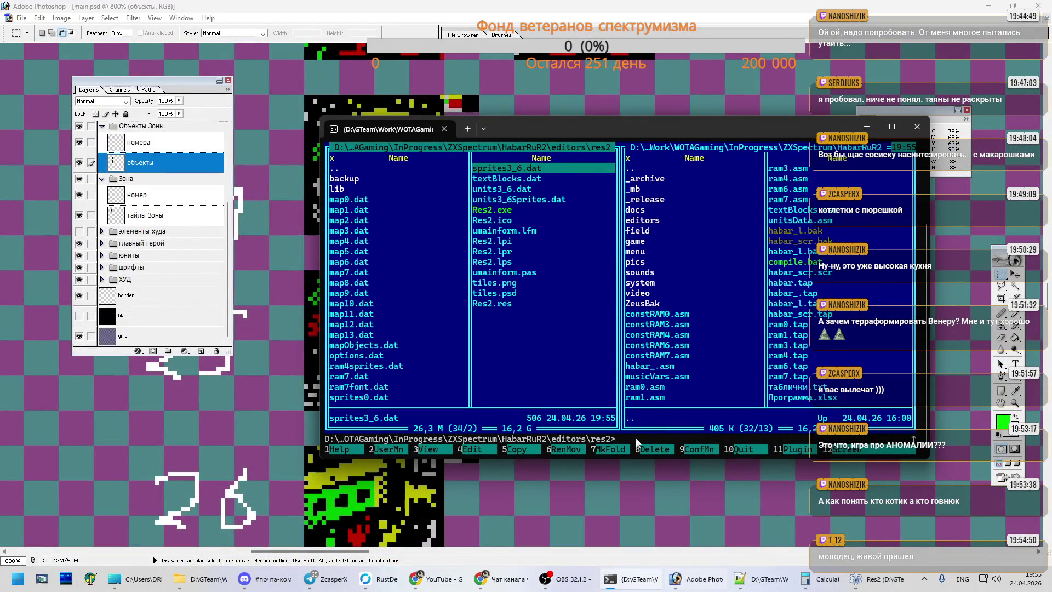
left_click(508, 210)
key("Return")
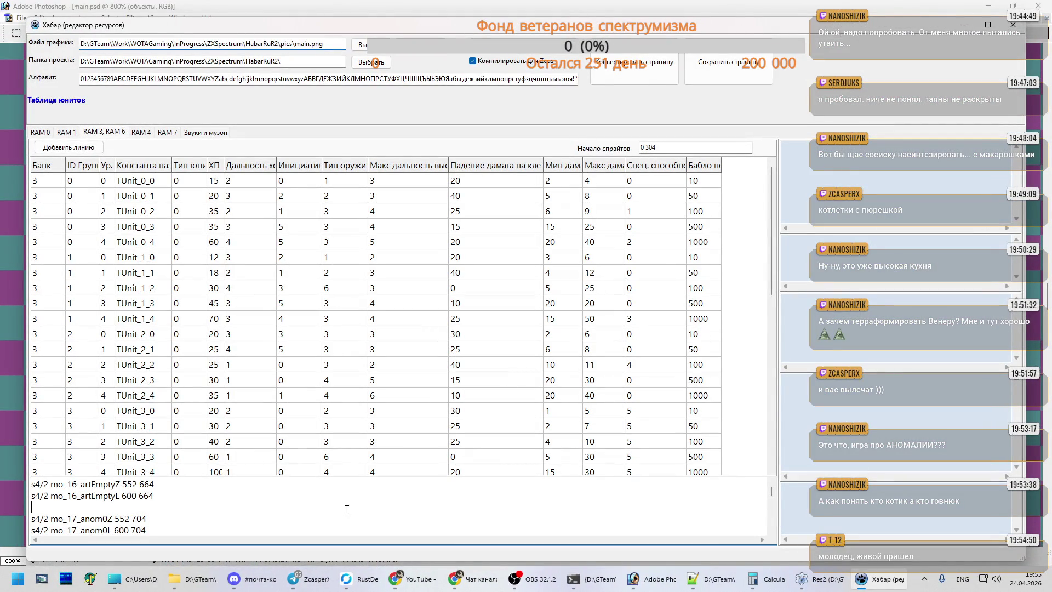
left_click(644, 61)
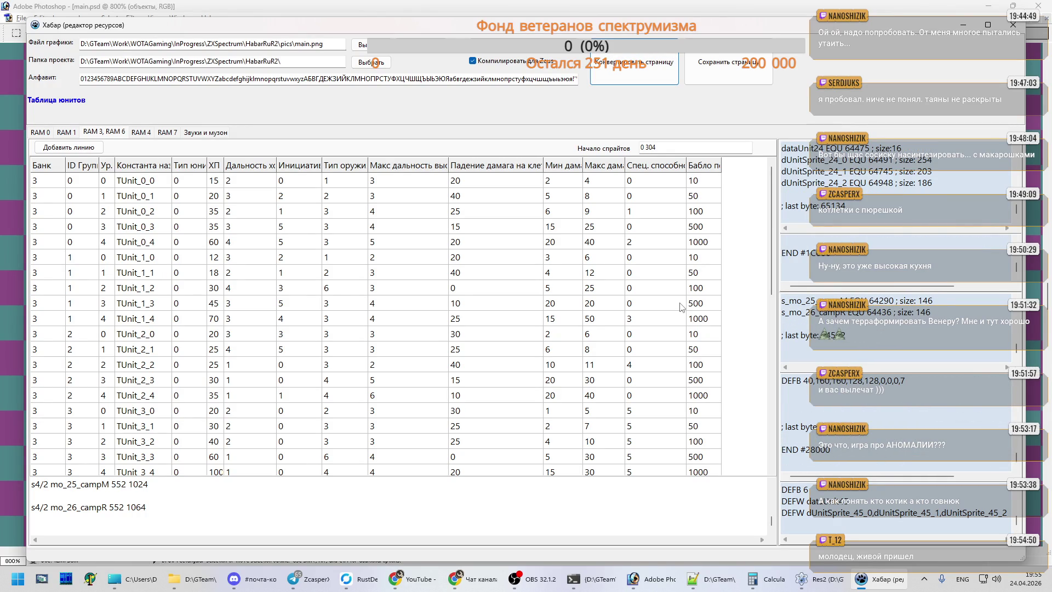
- Save the converted RAM 3/6 page and open the RAM 4 maps and game objects page
left_click(743, 73)
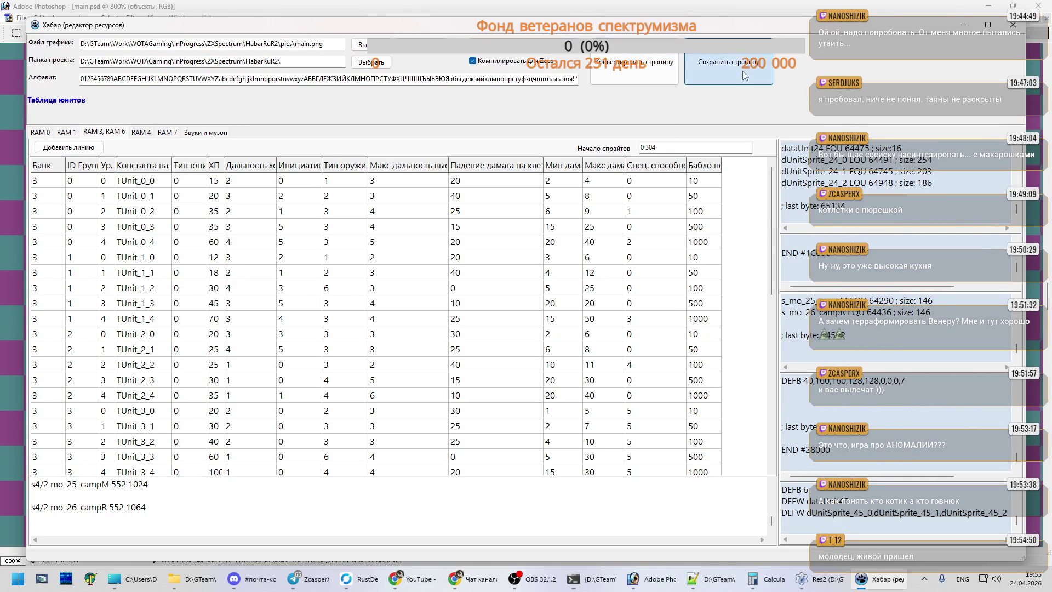
left_click(145, 135)
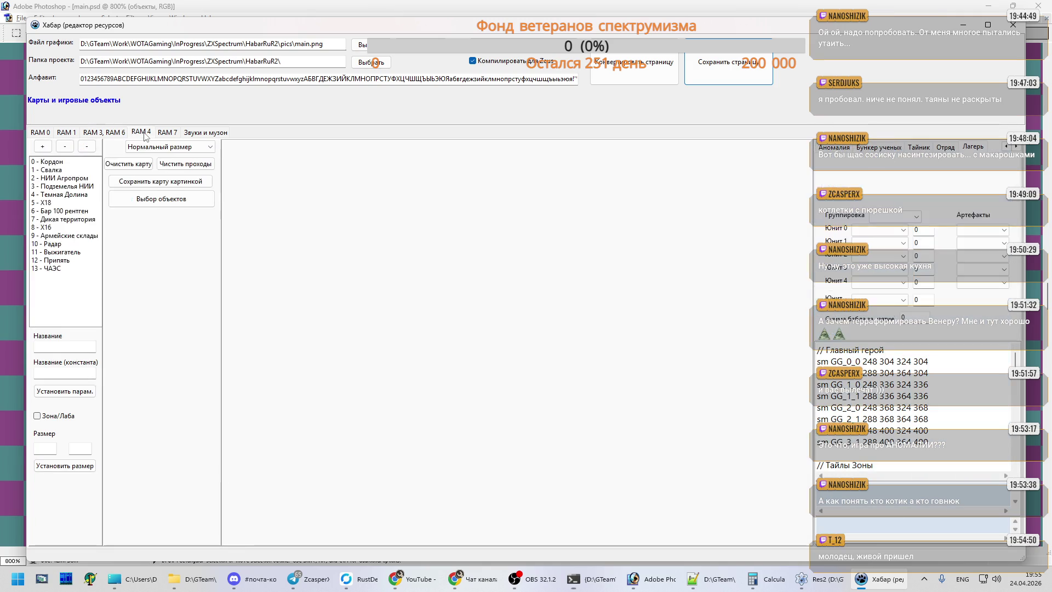
- Load the Кордон location map on RAM 4 and scroll around it
left_click(80, 163)
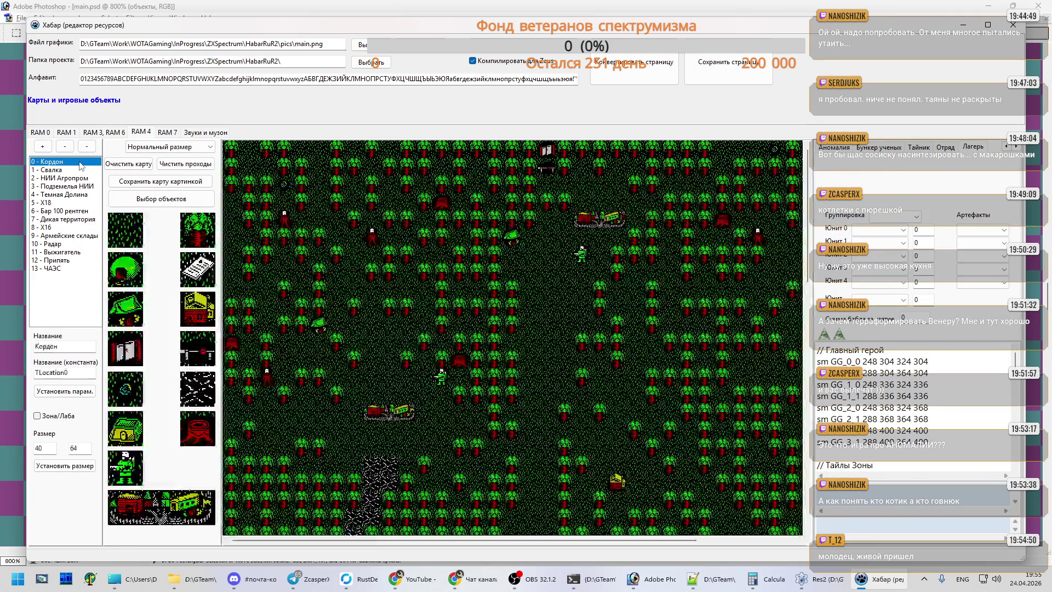
scroll(629, 314, "down", 2)
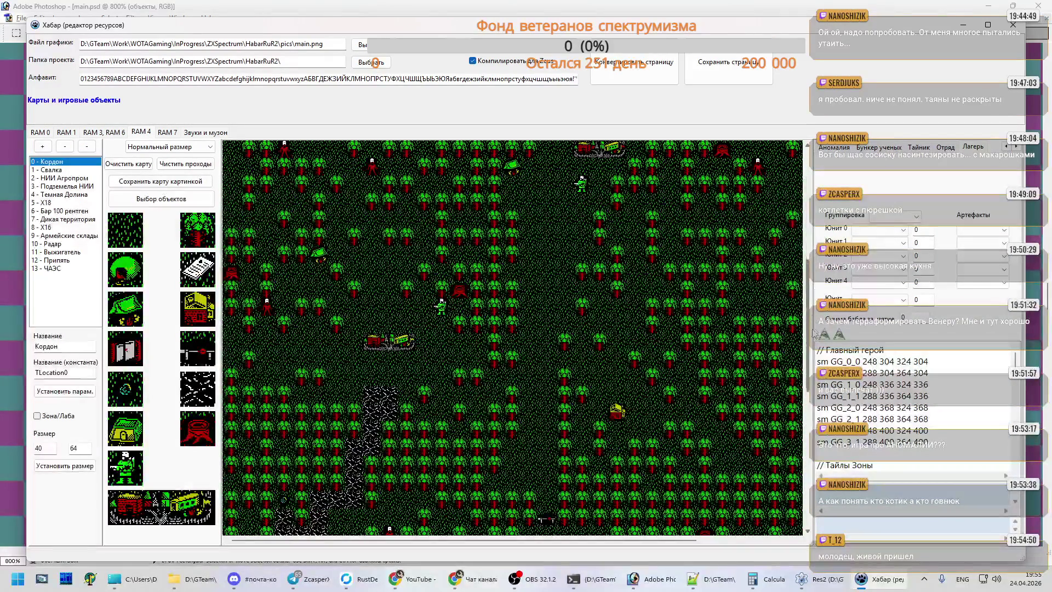
left_click(809, 386)
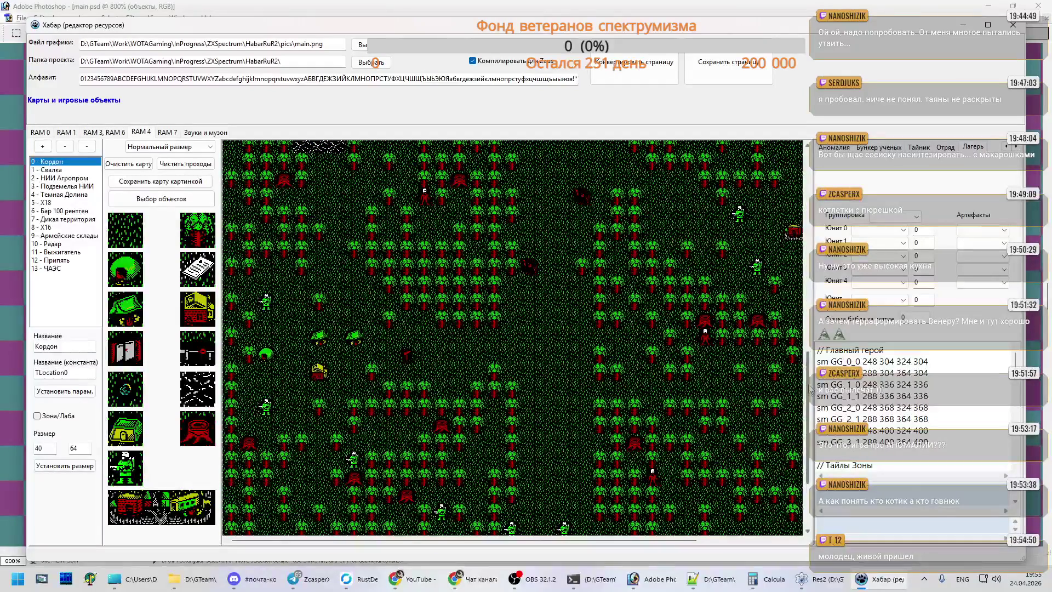
scroll(809, 388, "down", 4)
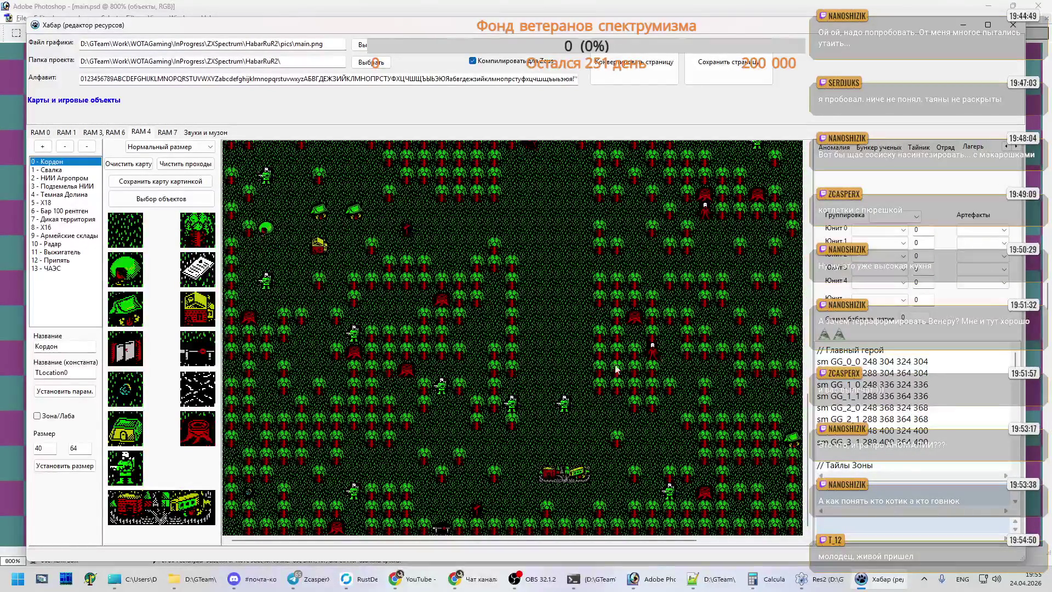
left_click(718, 541)
left_click_drag(717, 543, 619, 544)
- Step through the Свалка to Радар location maps, then show the RAM 7 game texts page
left_click(65, 170)
left_click(71, 186)
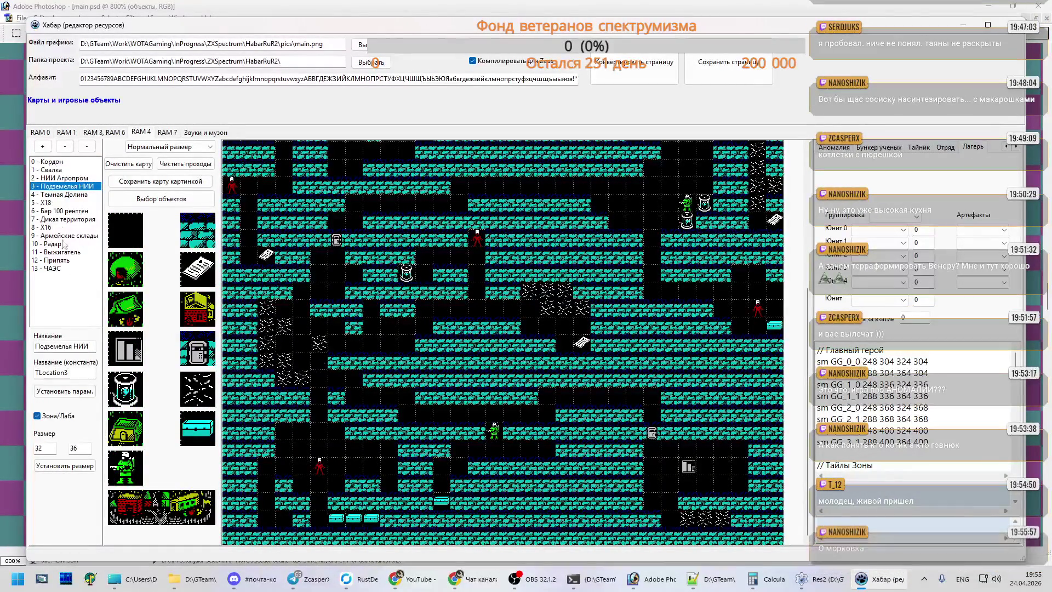
left_click(68, 195)
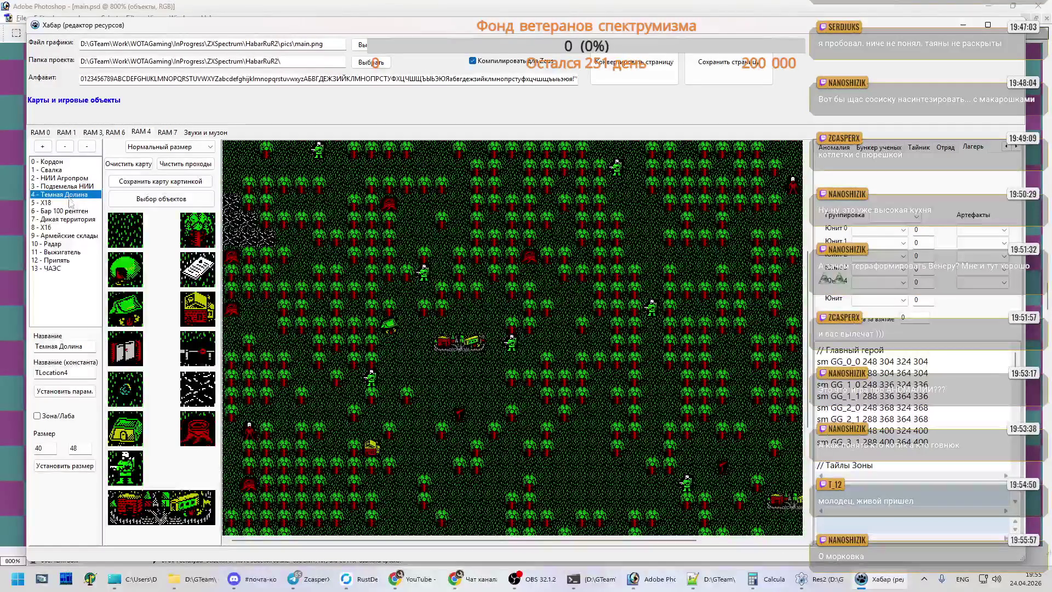
left_click(71, 203)
left_click(75, 220)
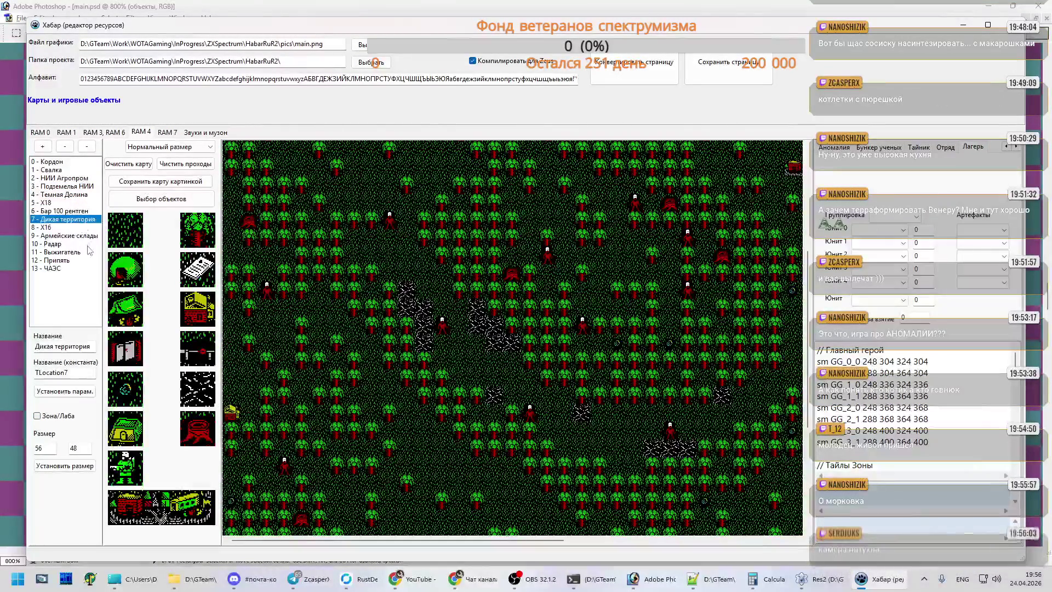
left_click(89, 227)
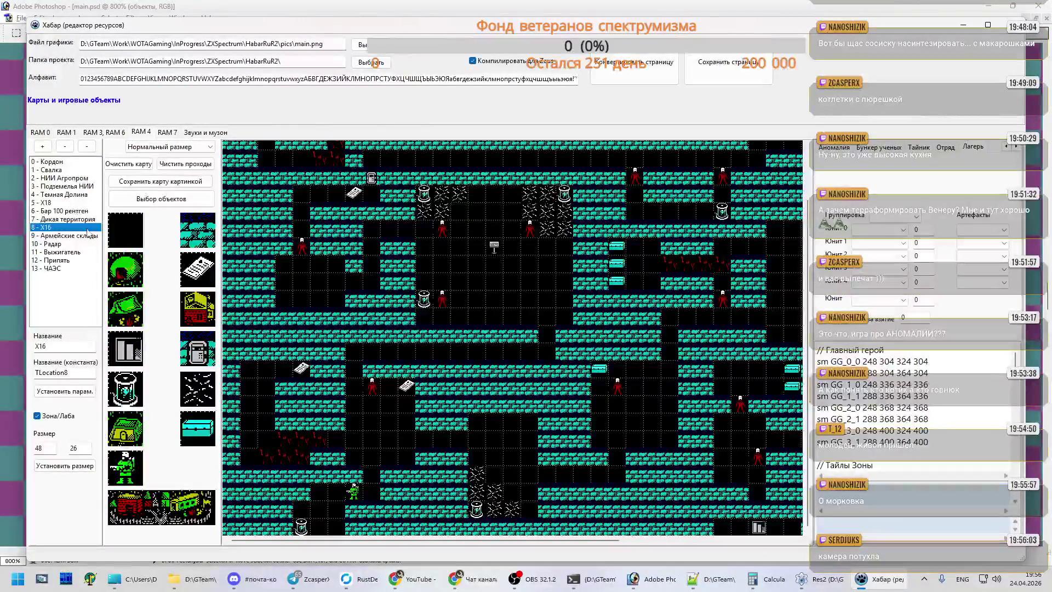
left_click(89, 235)
left_click(87, 244)
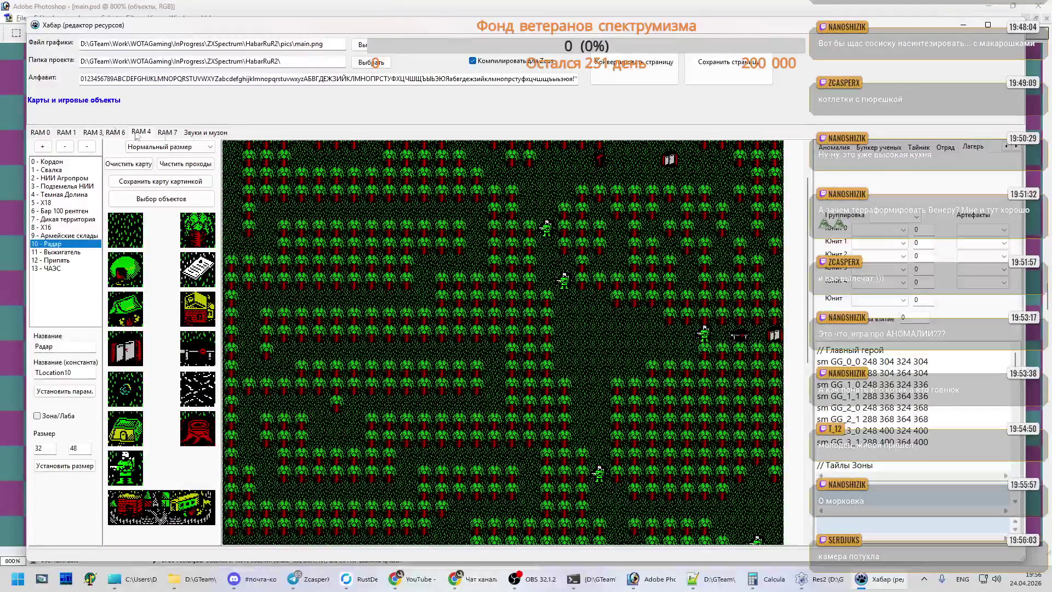
left_click(164, 133)
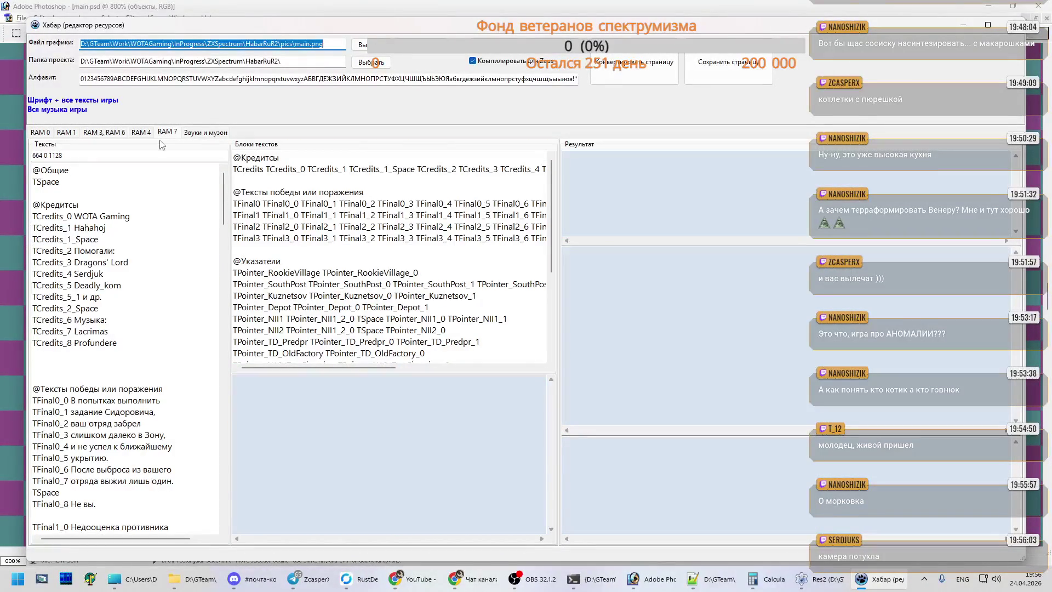
- Convert and save the RAM 7 game texts page and the RAM 0 UI sprites page
left_click(659, 68)
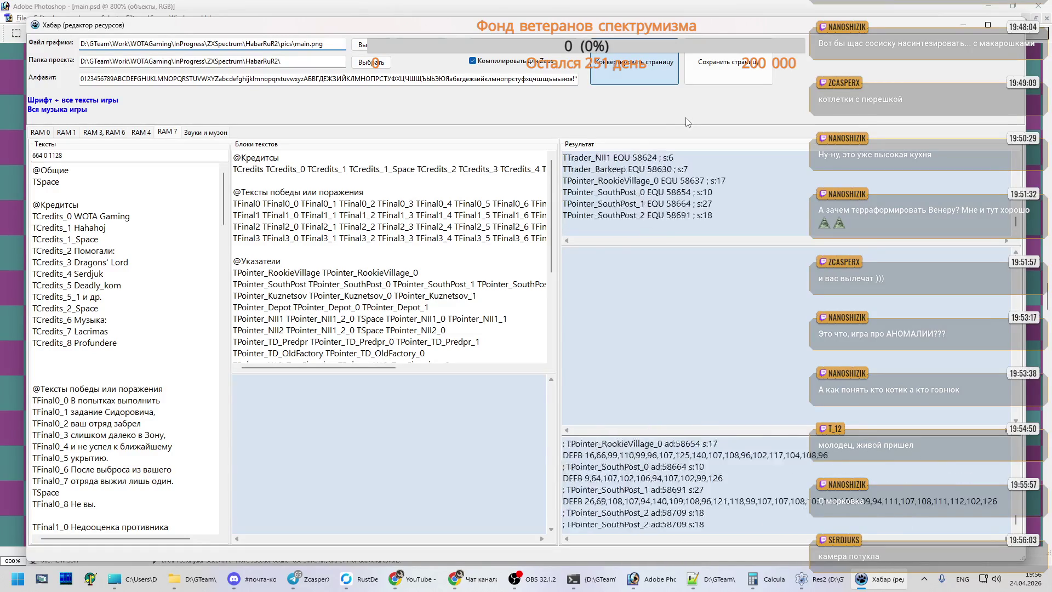
left_click(714, 74)
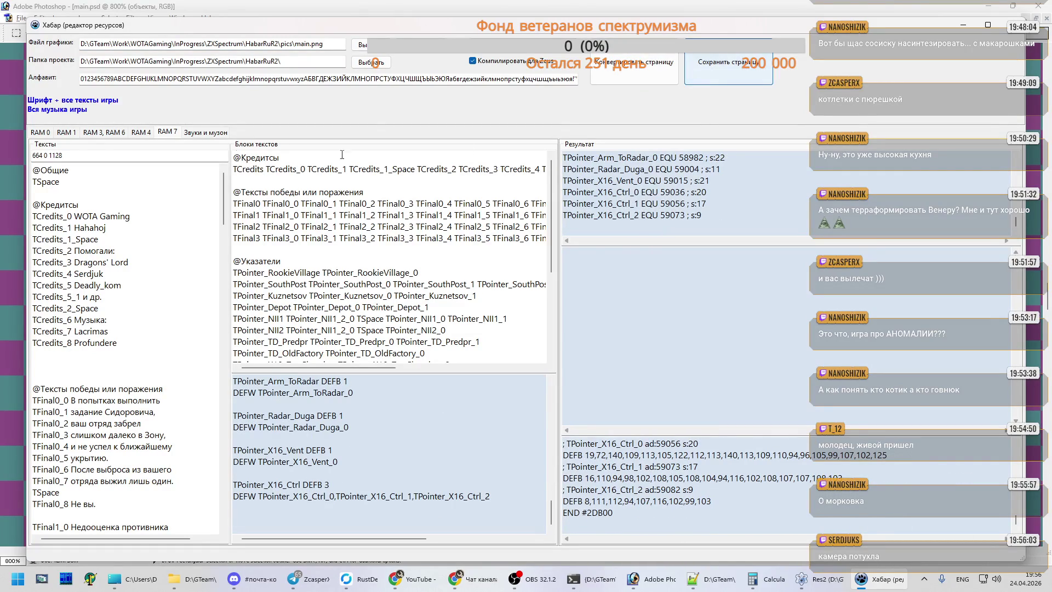
left_click(49, 135)
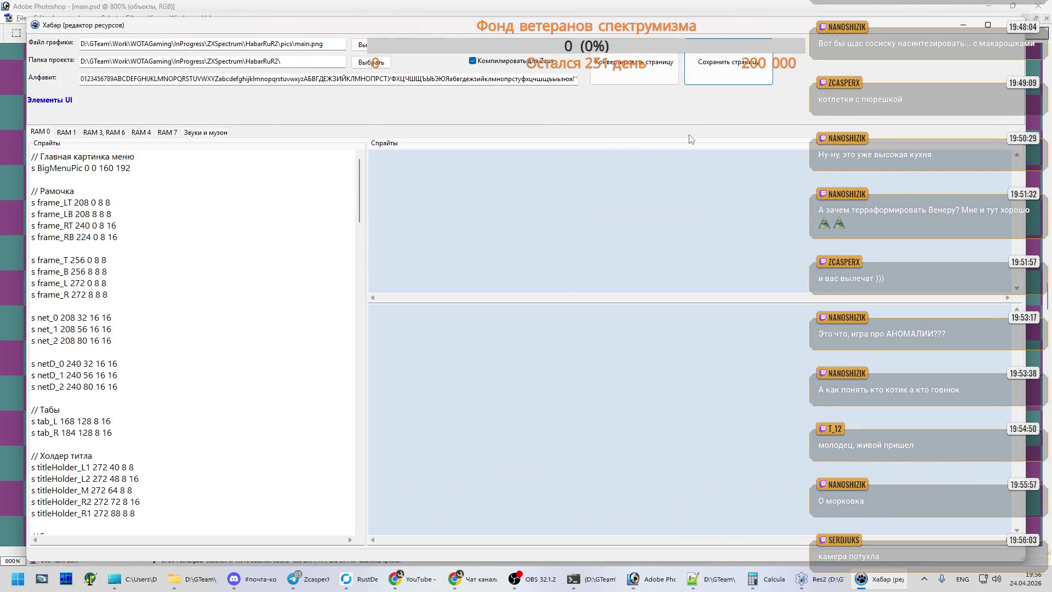
left_click(615, 72)
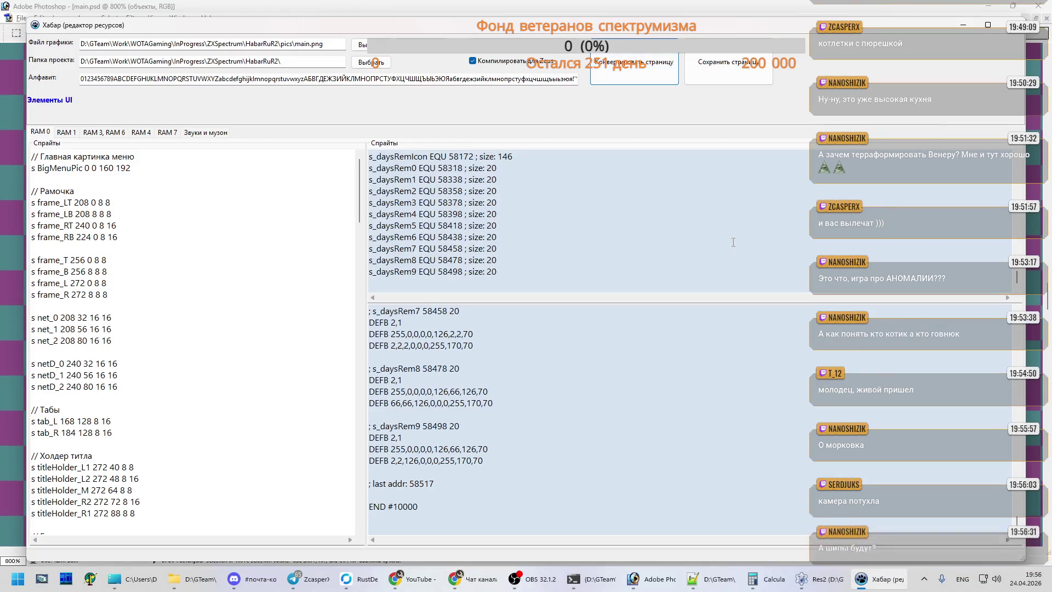
left_click(729, 69)
- Flip through the memory pages back to the RAM 4 maps and close the resource editor
left_click(76, 134)
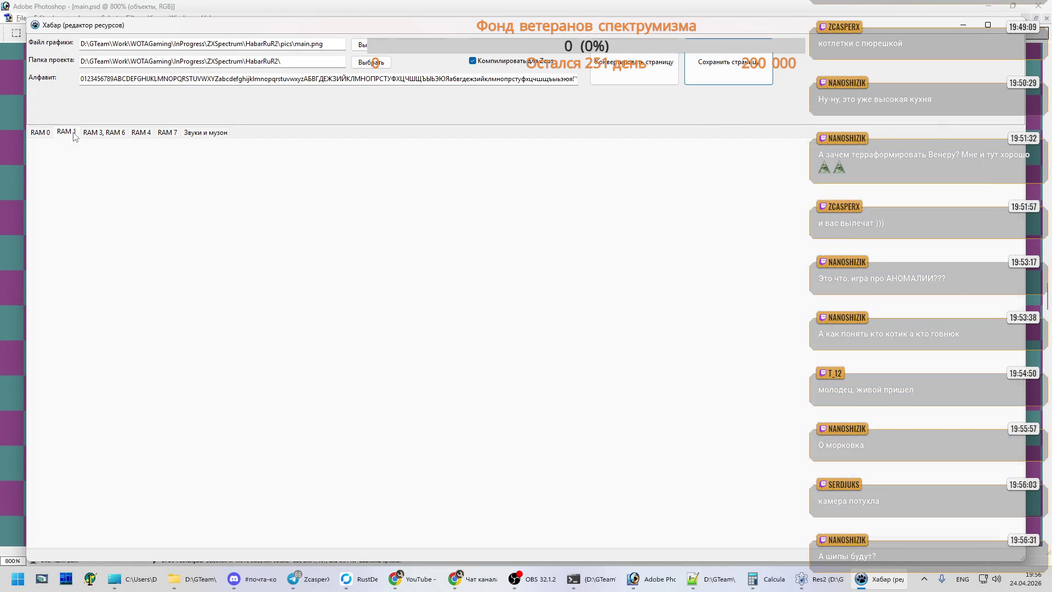
left_click(93, 132)
left_click(141, 133)
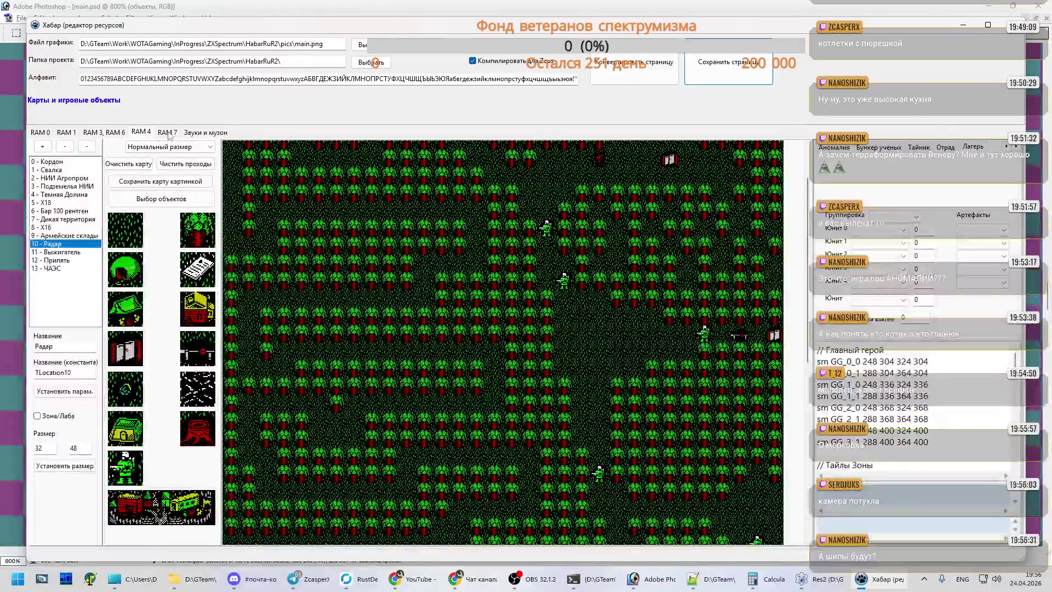
left_click(168, 132)
left_click(142, 132)
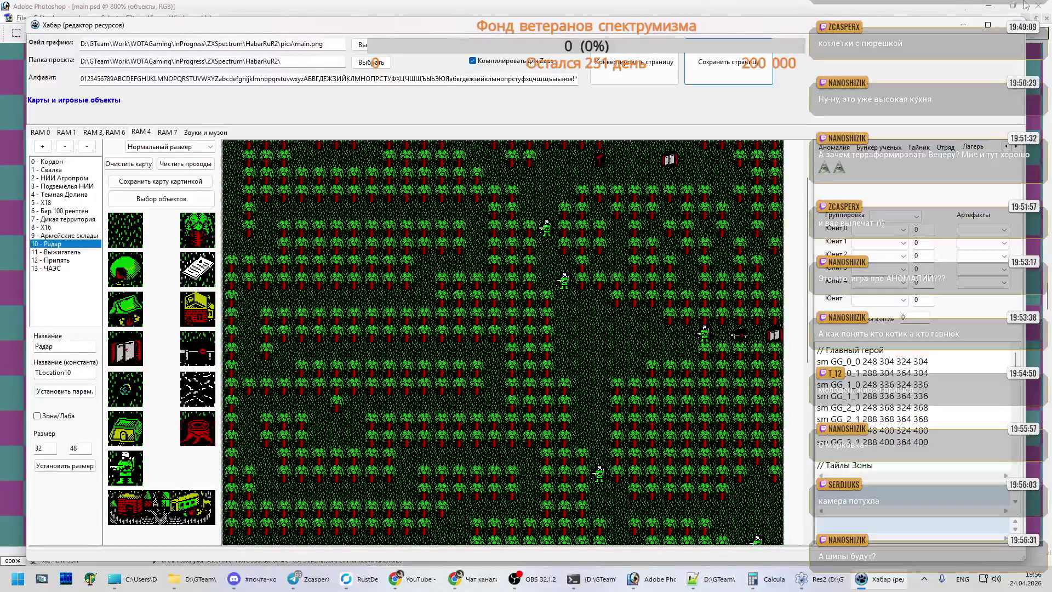
left_click(1014, 31)
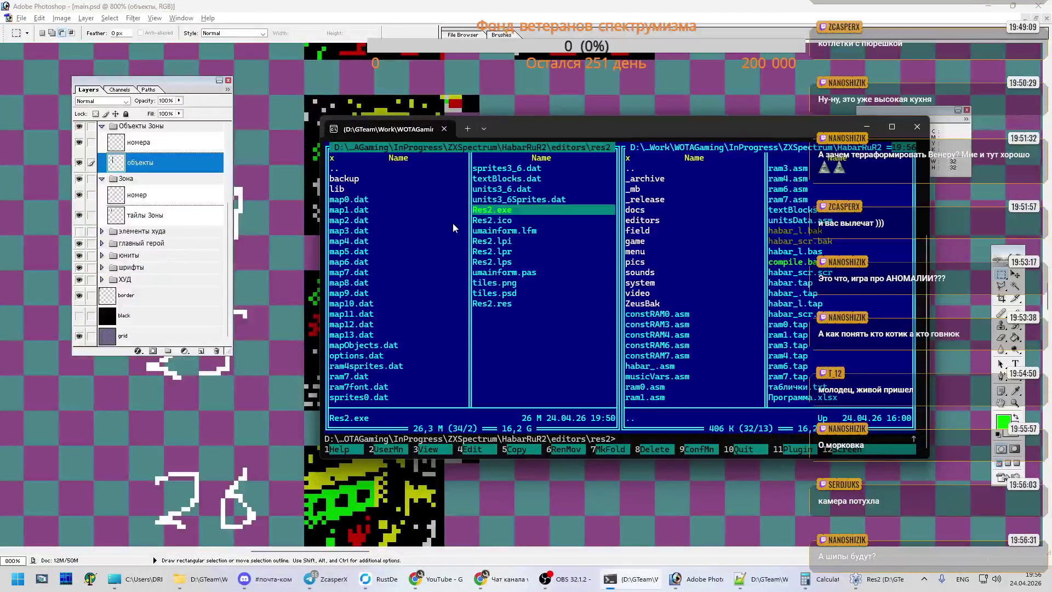
- Minimize Far Manager and set Photoshop's zoom to 400%
left_click(869, 126)
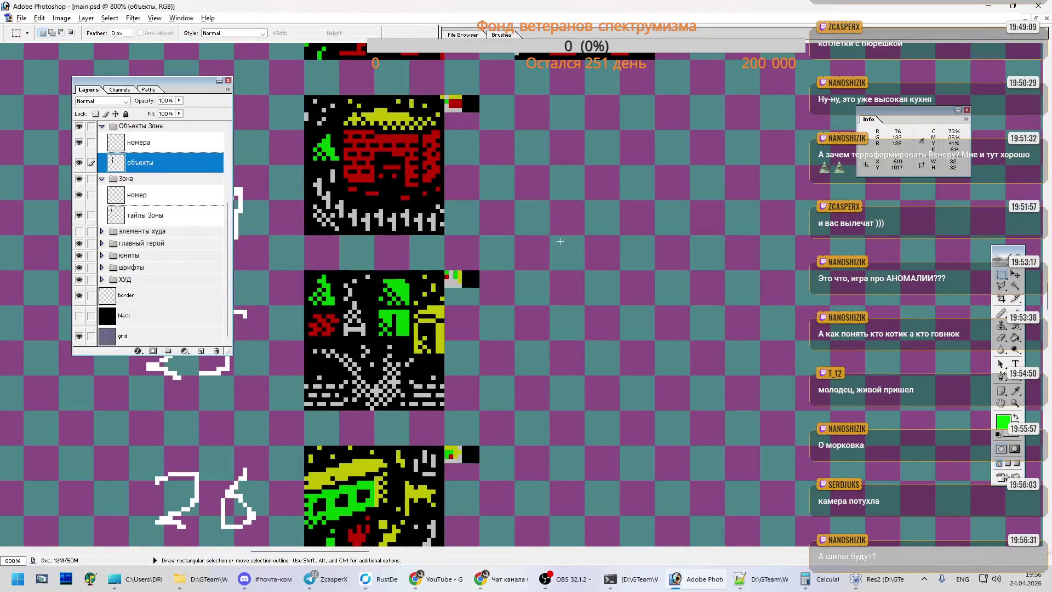
left_click(4, 560)
type("400")
key("Return")
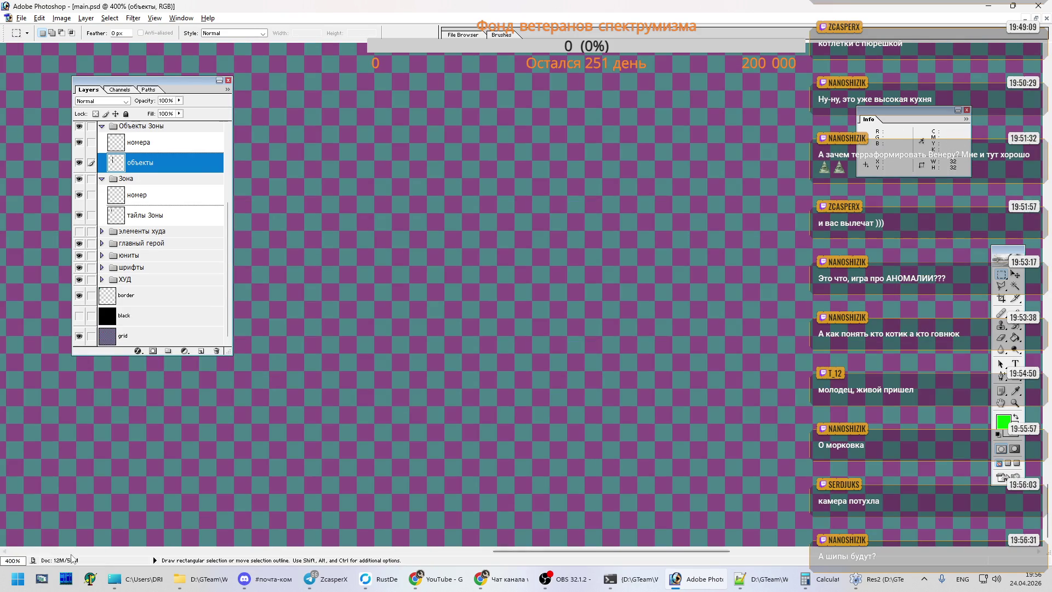
- Pan through main.psd's sprite sheets, then accept reloading ram6.asm in Notepad++
left_click_drag(529, 550, 26, 552)
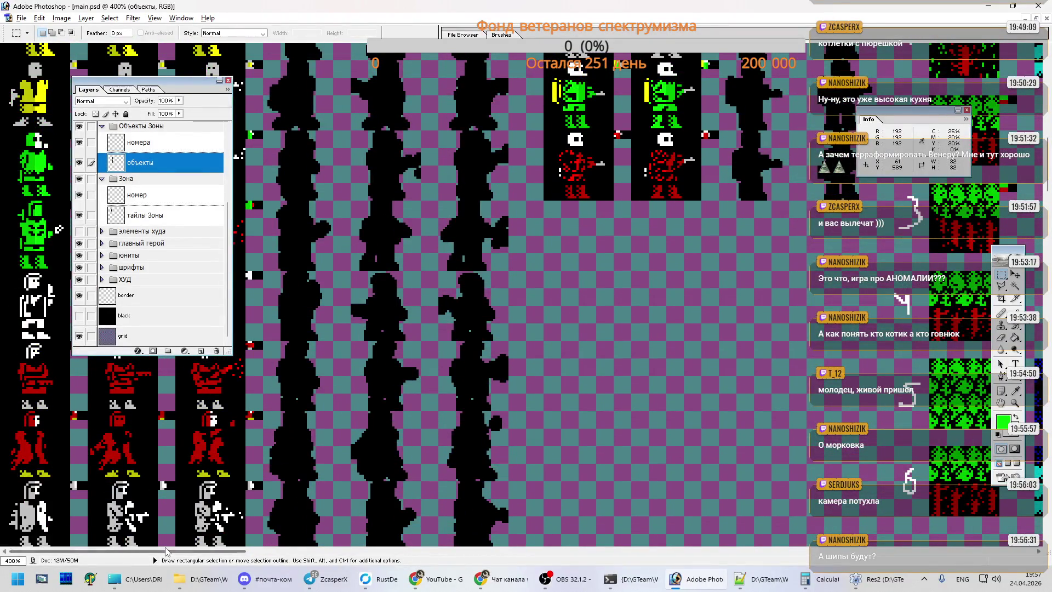
left_click_drag(257, 551, 312, 551)
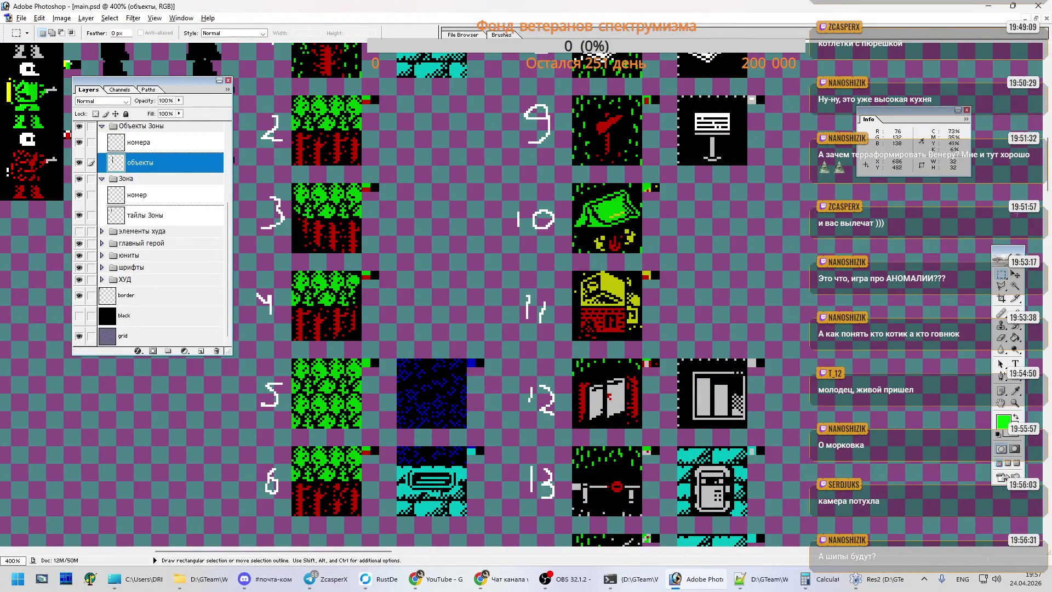
mouse_move(1050, 161)
left_mouse_down()
mouse_move(1050, 292)
mouse_move(1050, 76)
left_mouse_up()
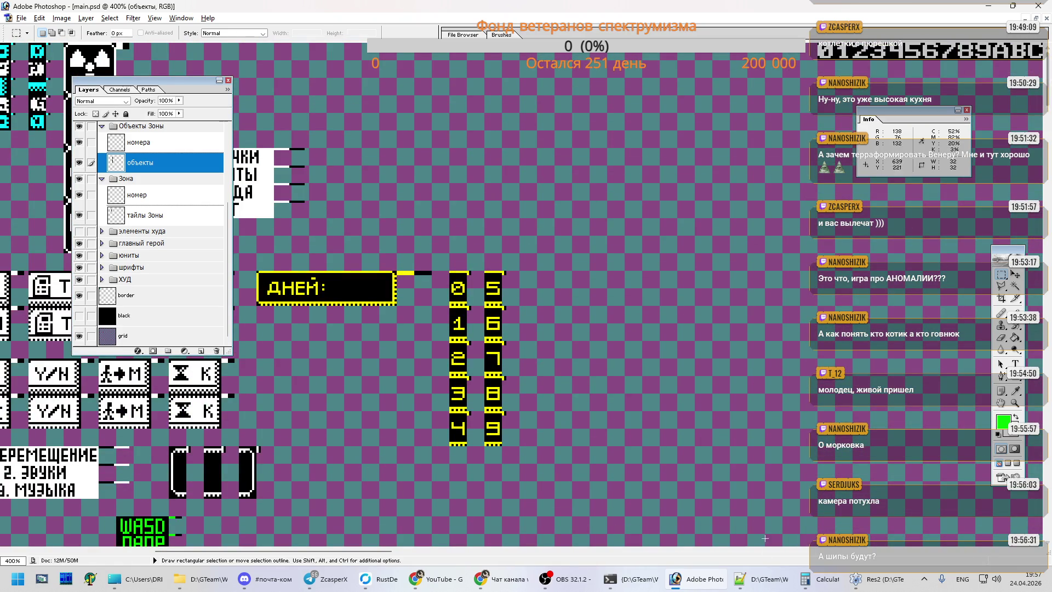
left_click(780, 573)
left_click(572, 332)
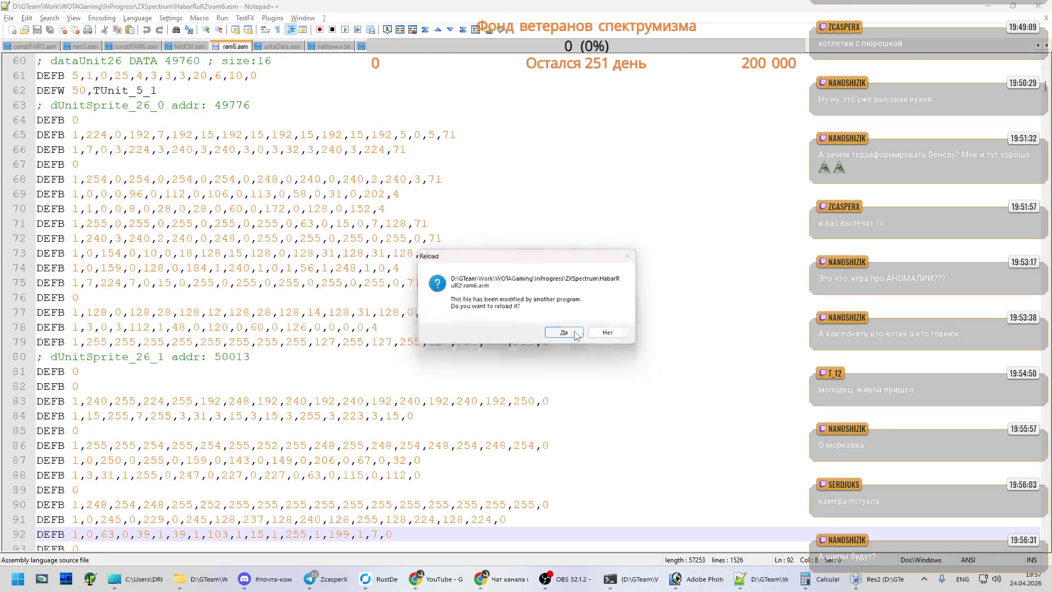
- Accept reloading every changed file, including textBlocks.asm, ram0.asm and constRAM0.asm
left_click(576, 332)
left_click(575, 333)
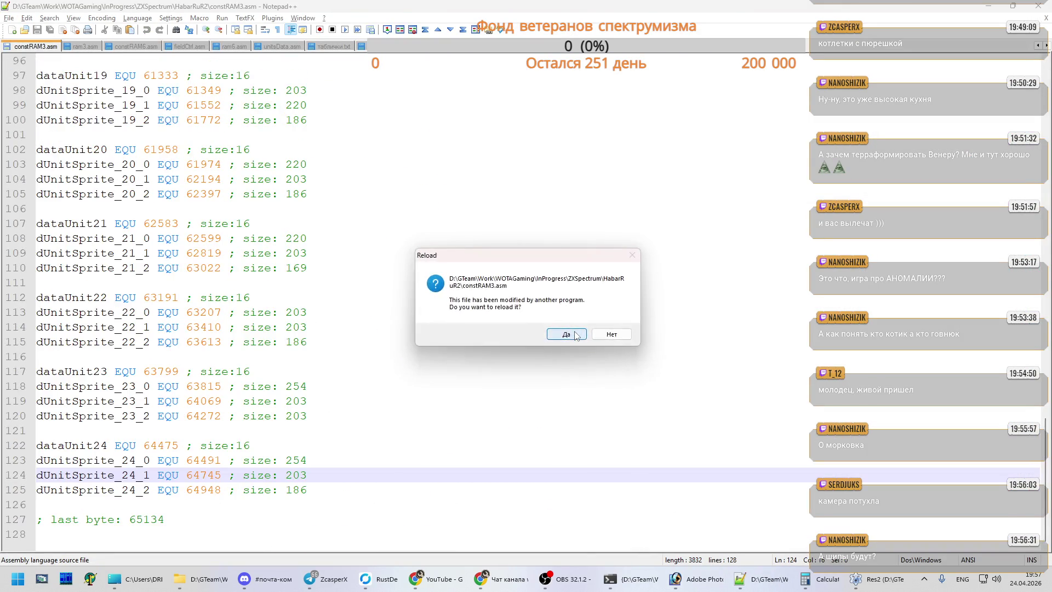
left_click(576, 333)
left_click(566, 334)
left_click(566, 334)
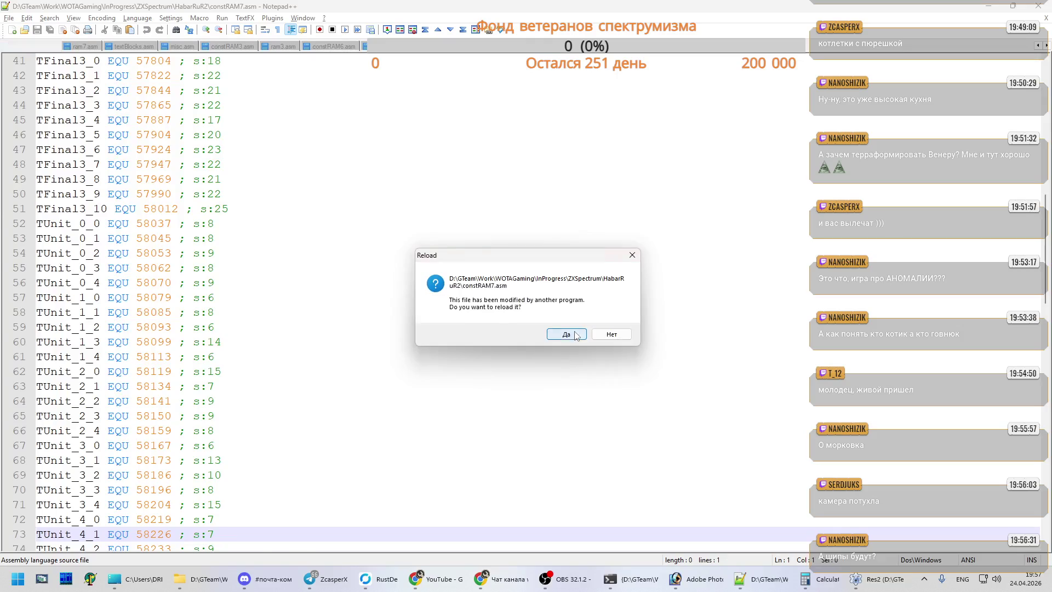
left_click(566, 333)
left_click(576, 334)
left_click(575, 333)
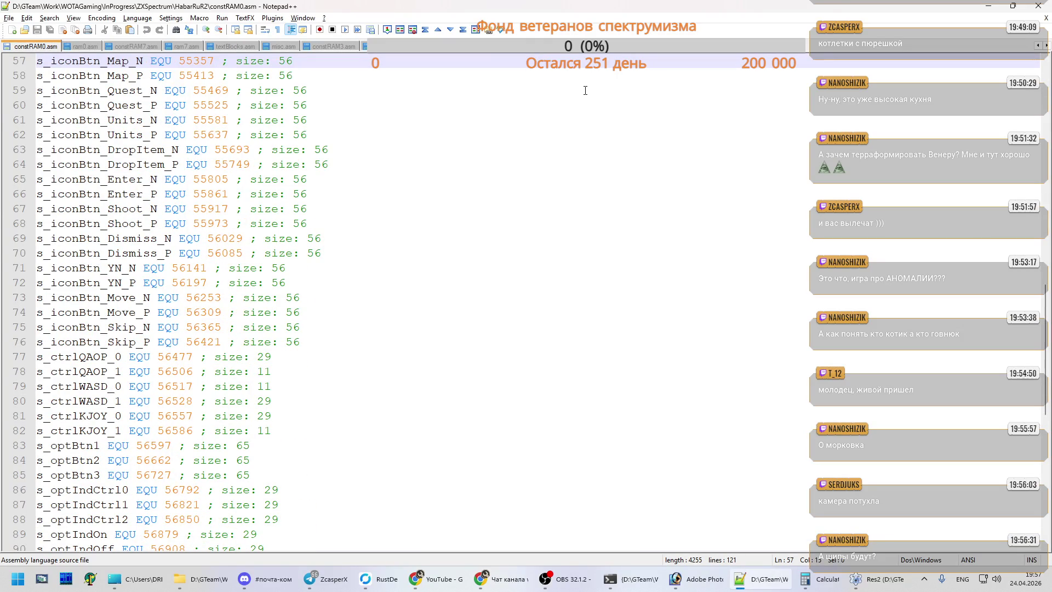
- Check that ram6.asm ends with the byte value 64582
left_click(372, 312)
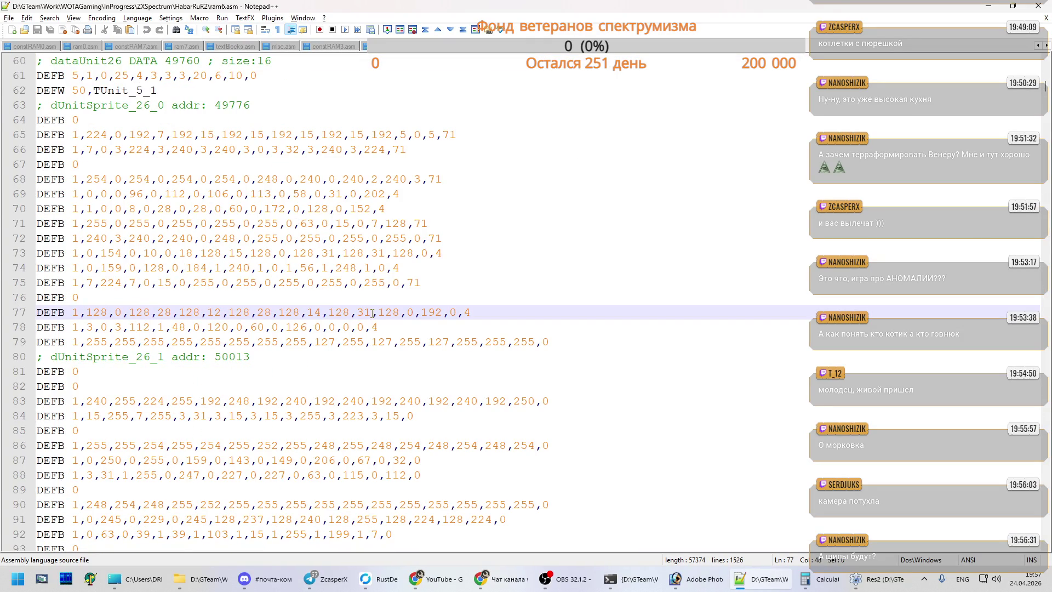
key("ctrl+End")
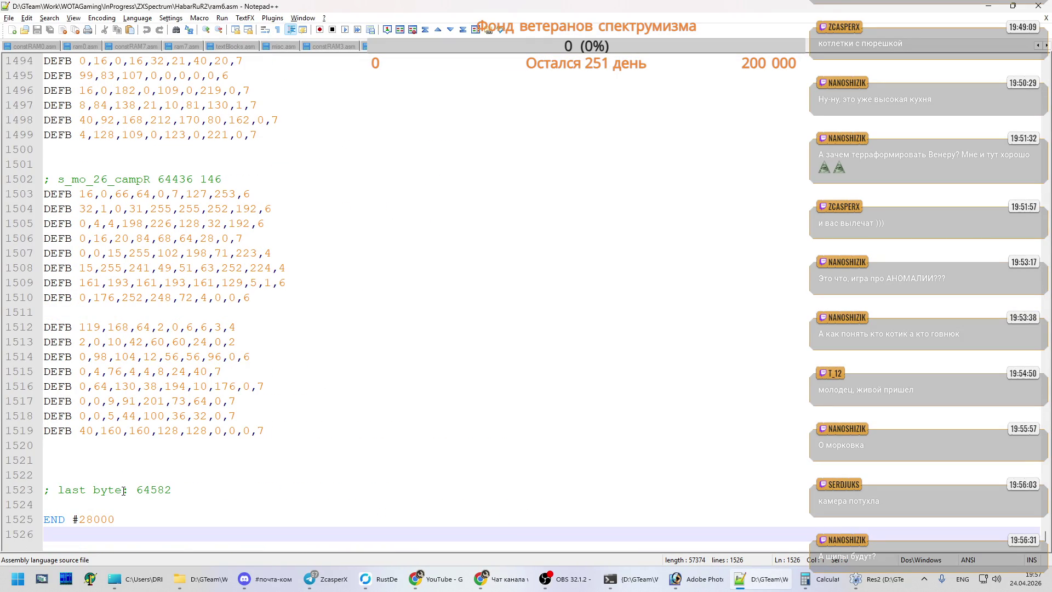
left_click_drag(136, 490, 172, 490)
left_click(172, 489)
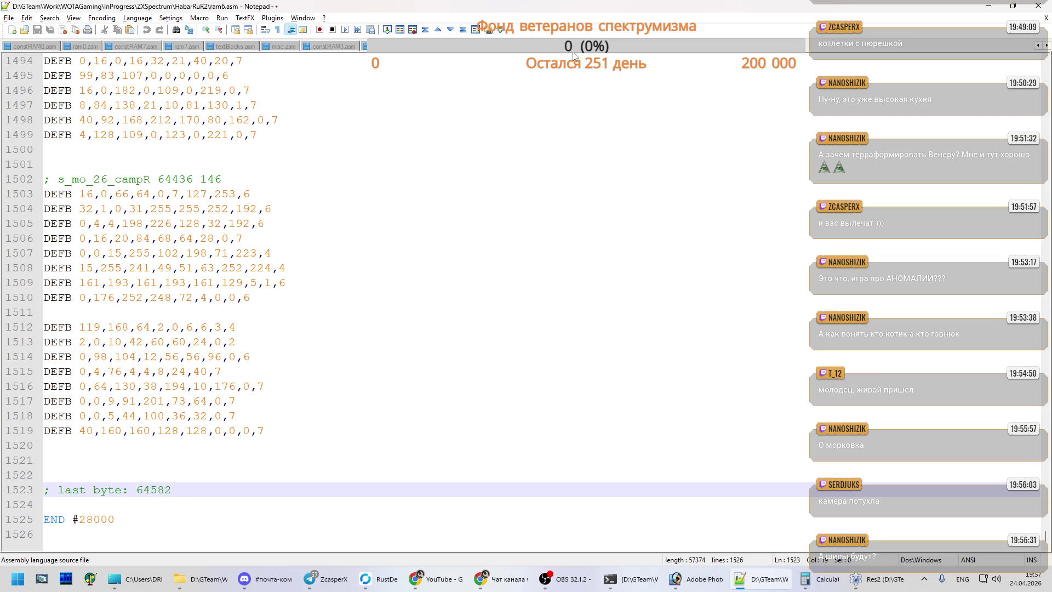
- Show fieldCtrl.asm scrolled up to its top
left_click(489, 52)
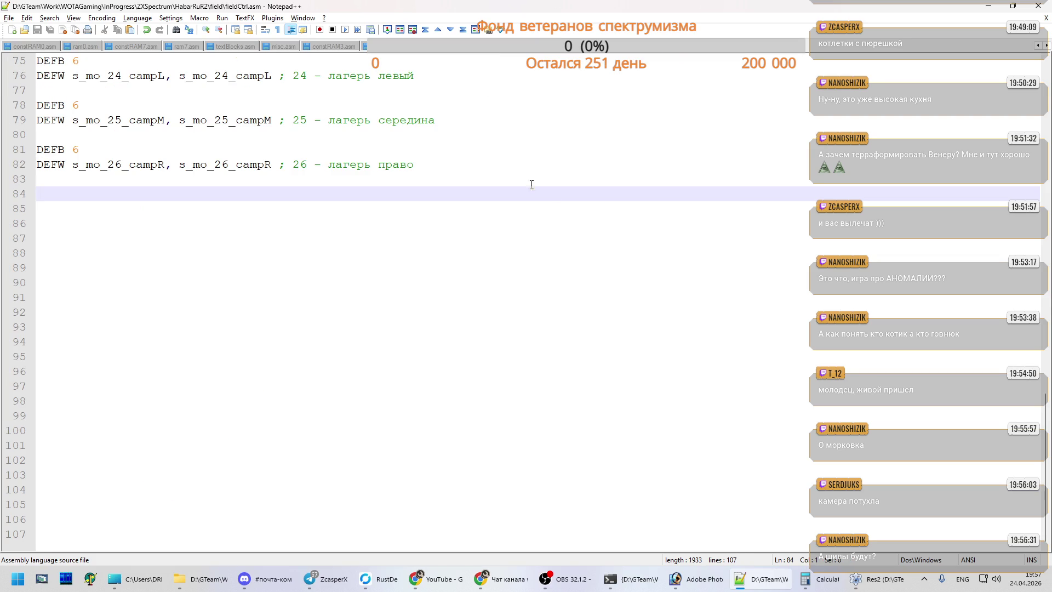
scroll(602, 189, "up", 6)
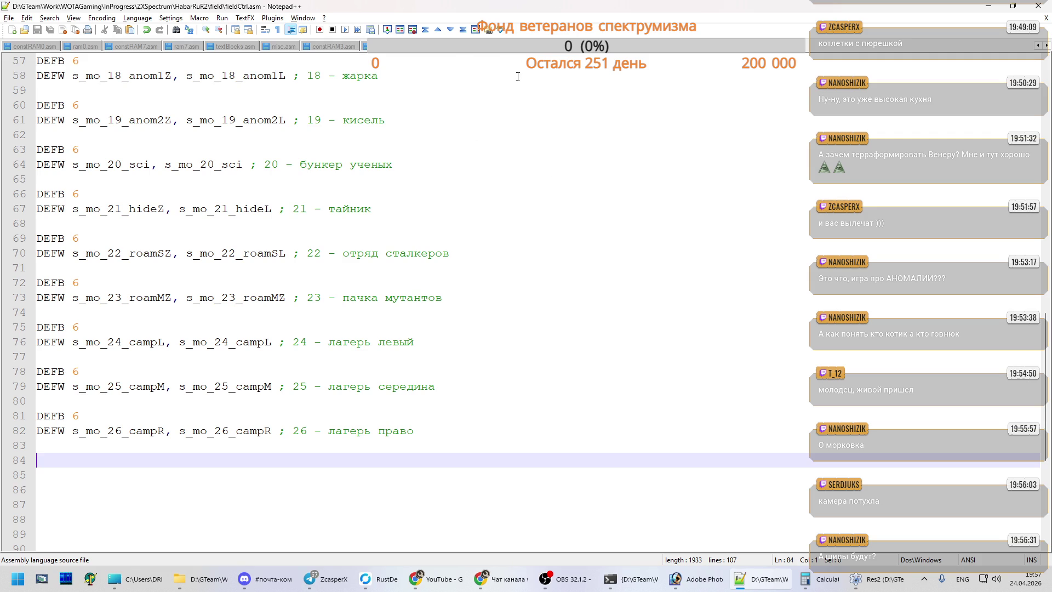
scroll(515, 147, "up", 8)
scroll(514, 148, "up", 9)
scroll(516, 148, "up", 2)
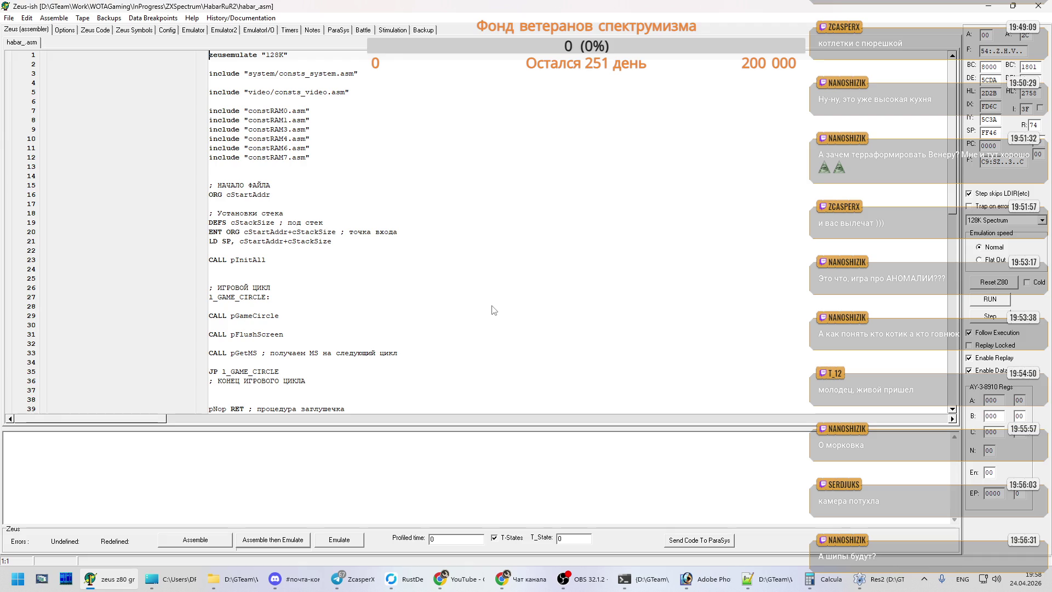
- Assemble and emulate the game, press 1 for the difficulty menu, then return to fieldCtrl.asm
left_click(272, 540)
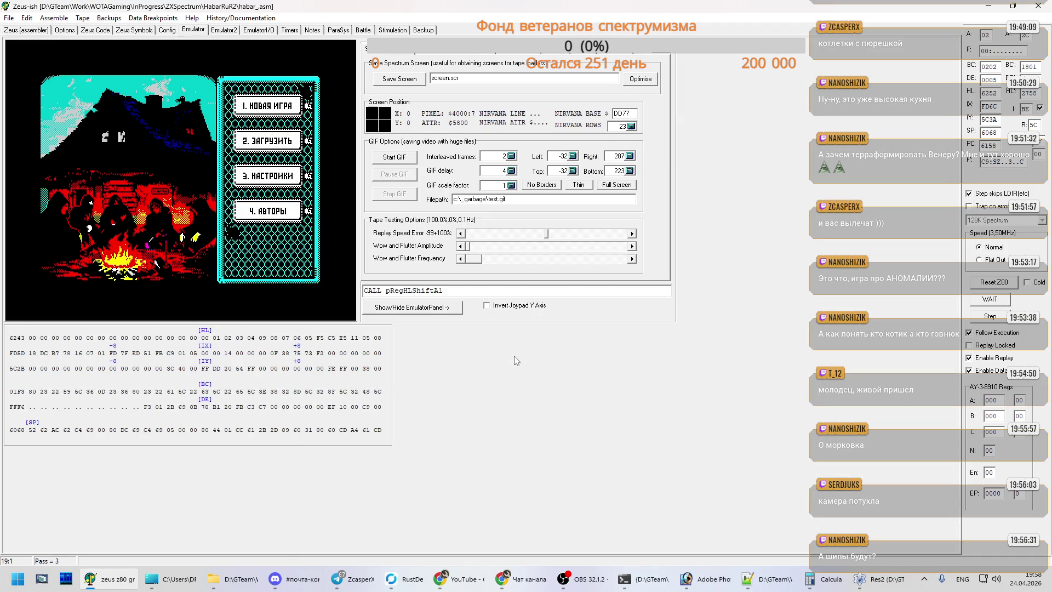
key("1")
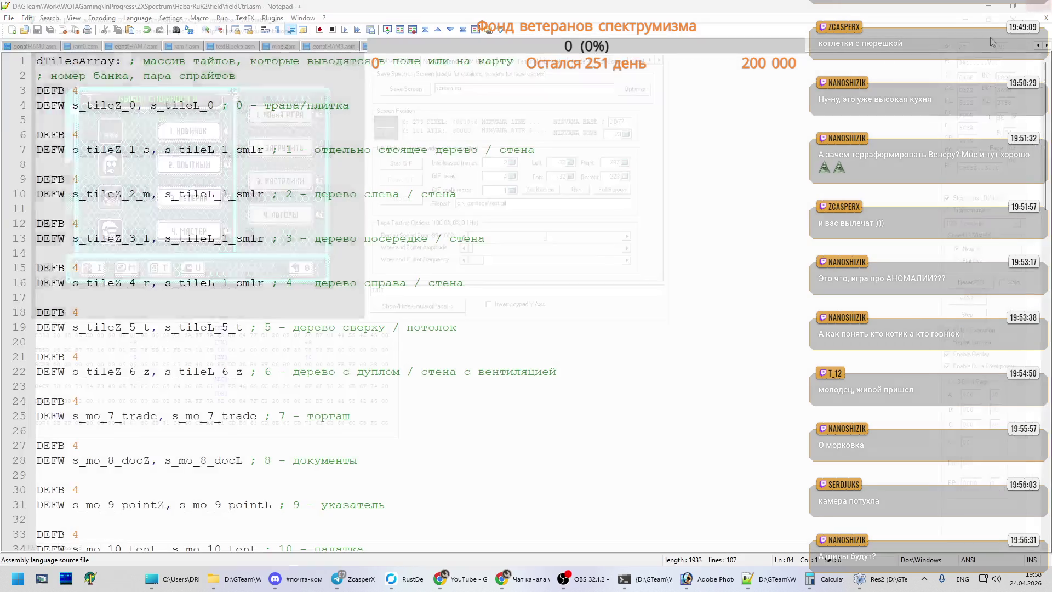
key("alt+Tab")
left_click(354, 250)
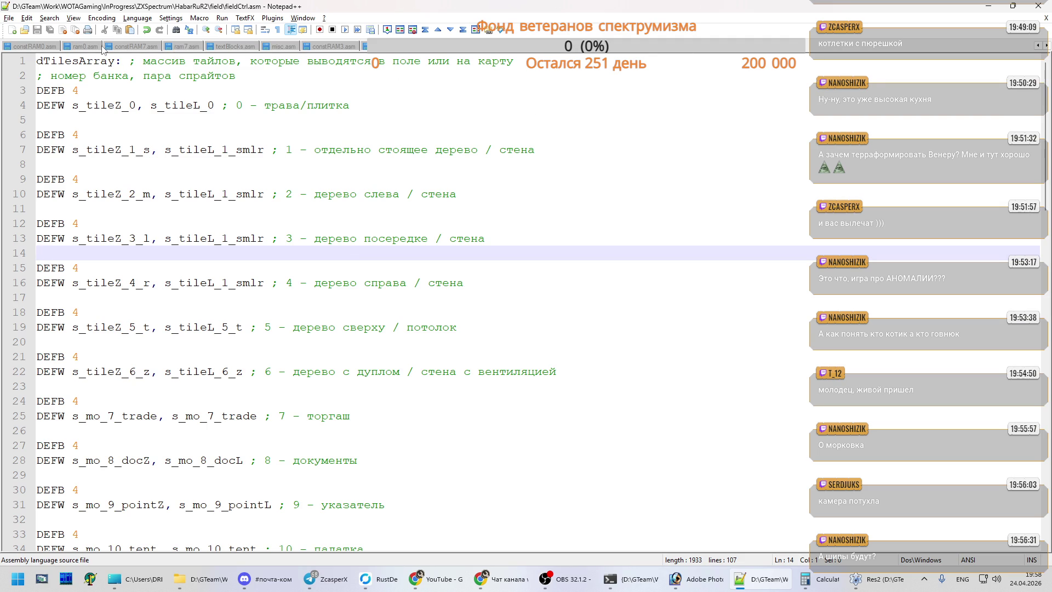
- Bring up field.asm from the open files and look around its RET on line 63
left_click(1046, 46)
left_click(1047, 46)
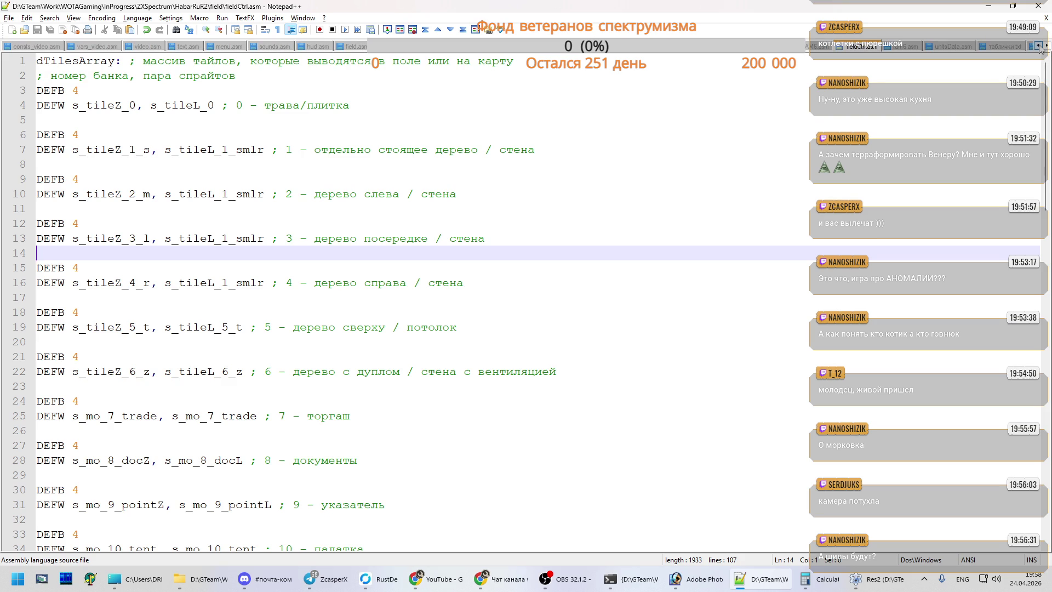
left_click(356, 47)
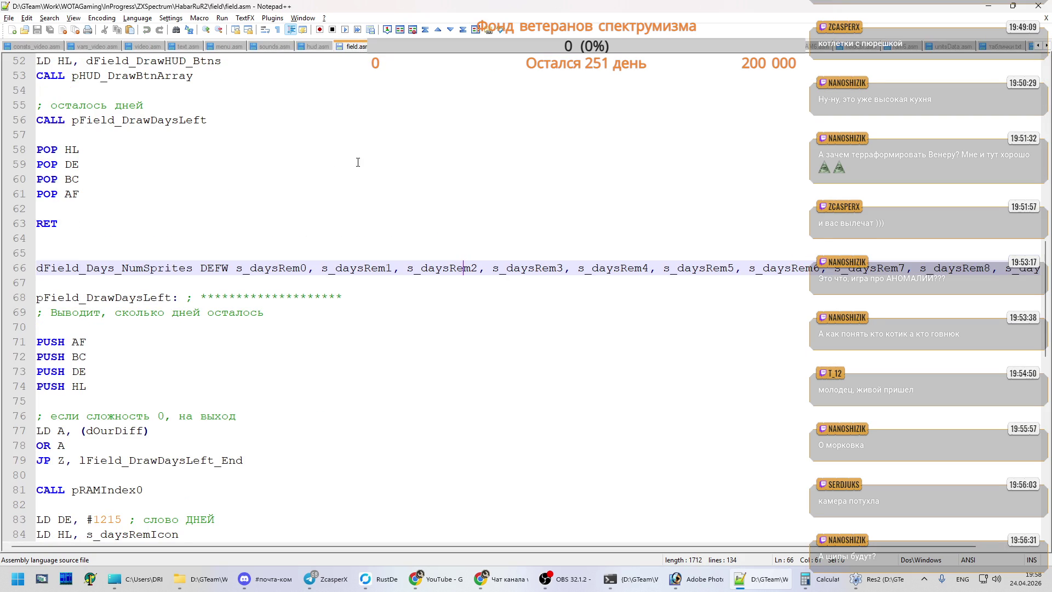
left_click(225, 223)
scroll(226, 226, "down", 7)
scroll(226, 226, "up", 8)
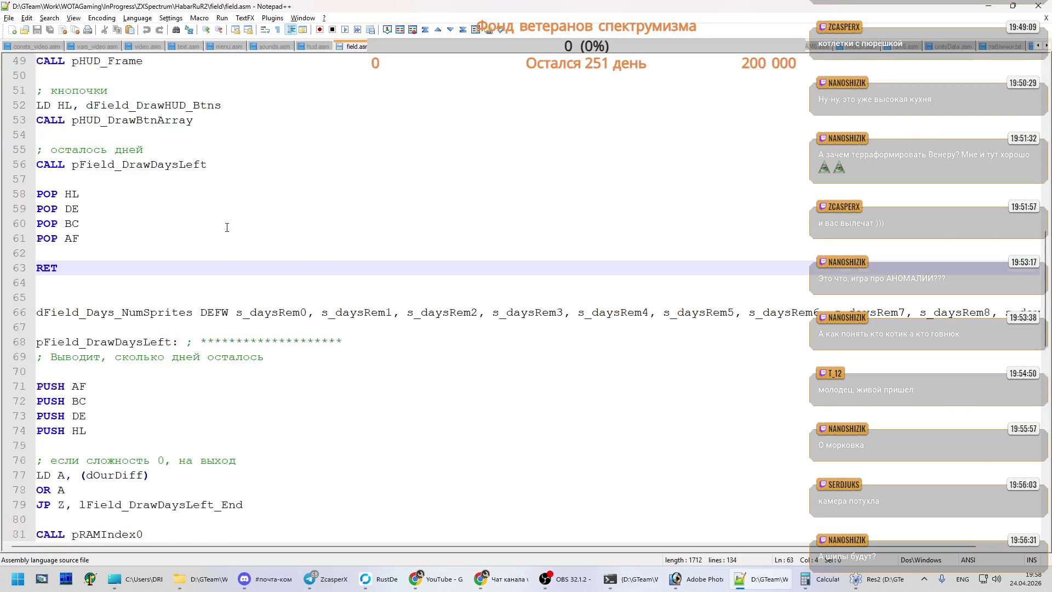
scroll(227, 227, "up", 8)
- Browse field.asm's procedures from the top and place the caret on line 10's CALL pField_DrawHUD
key("ctrl+Home")
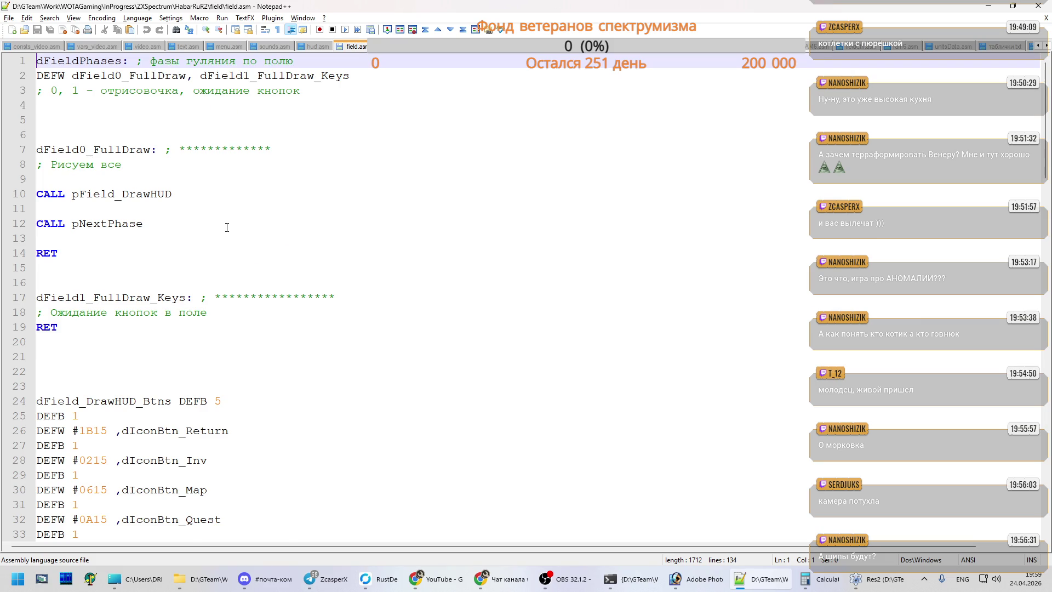
scroll(227, 228, "down", 8)
scroll(226, 228, "down", 7)
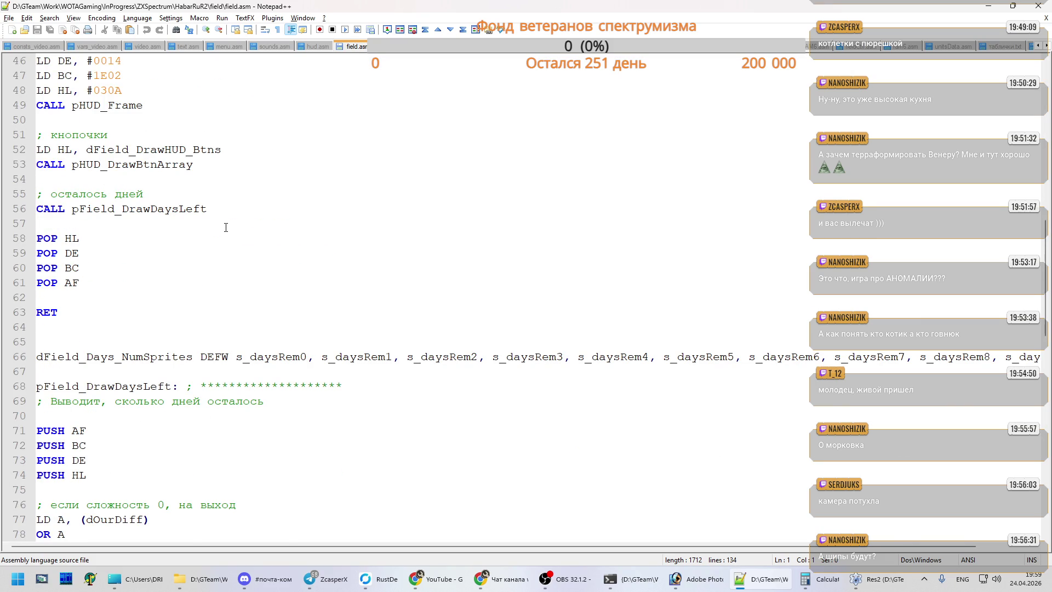
scroll(226, 227, "down", 4)
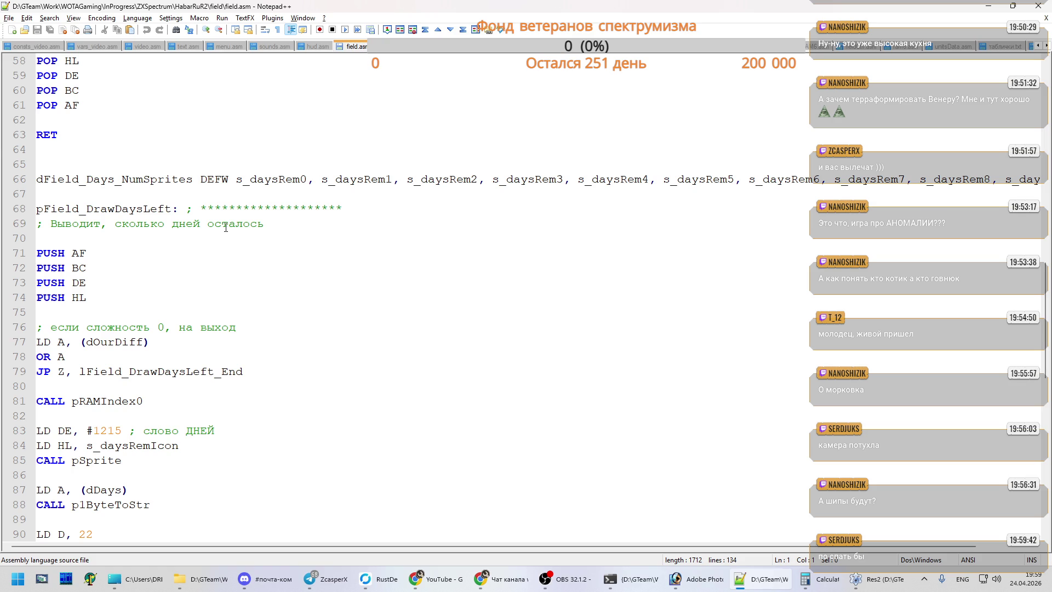
left_click(200, 224)
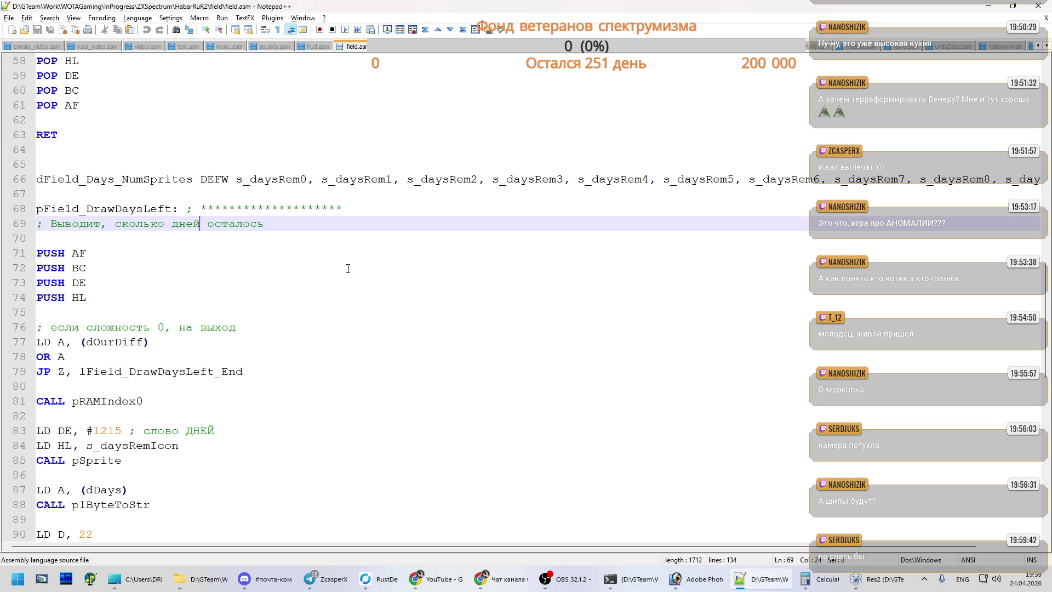
scroll(348, 268, "up", 7)
scroll(350, 263, "up", 8)
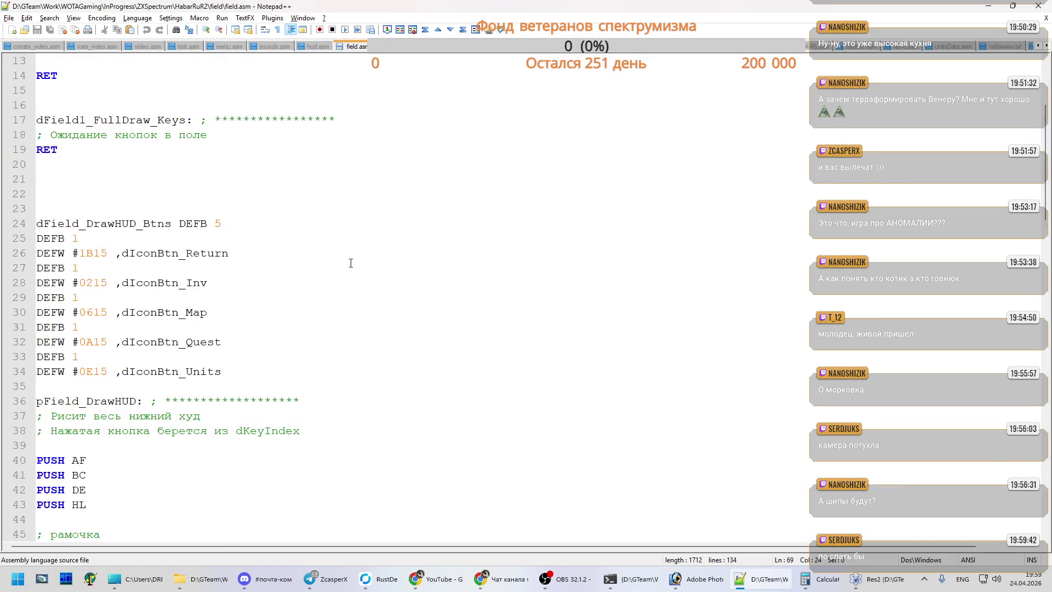
scroll(350, 263, "up", 4)
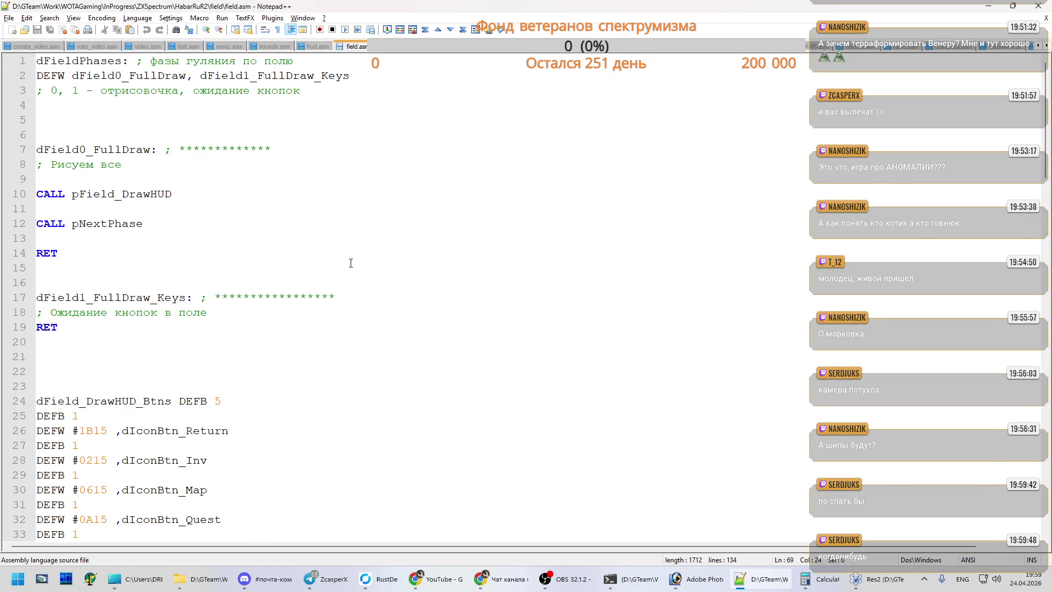
left_click(57, 194)
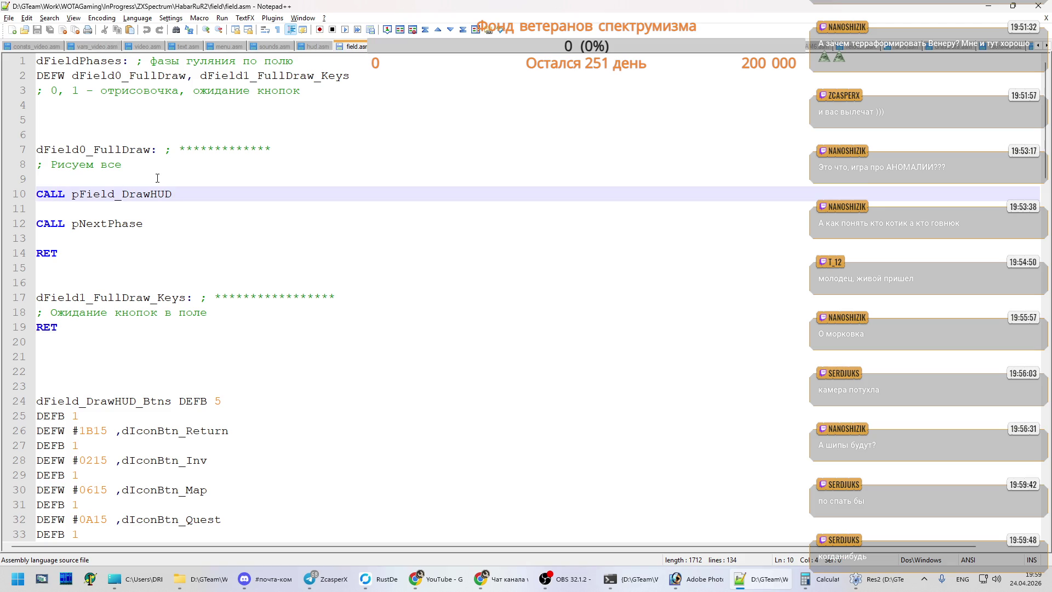
- Duplicate CALL pField_DrawHUD onto line 12, then view screens.psd in Photoshop
key("shift+End")
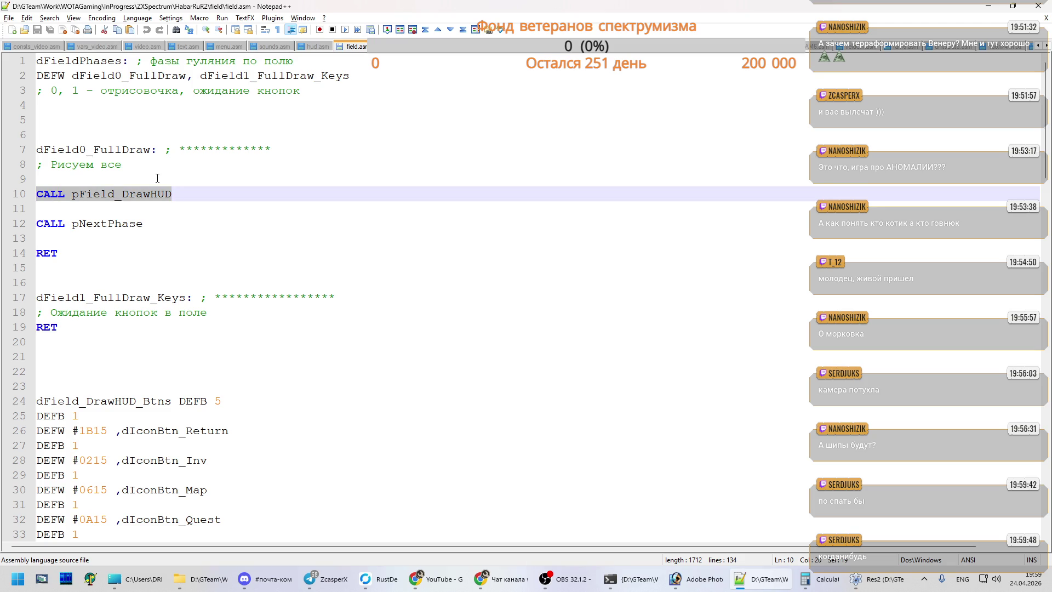
key("ctrl+c")
key("End")
key("Return")
key("Return")
key("ctrl+v")
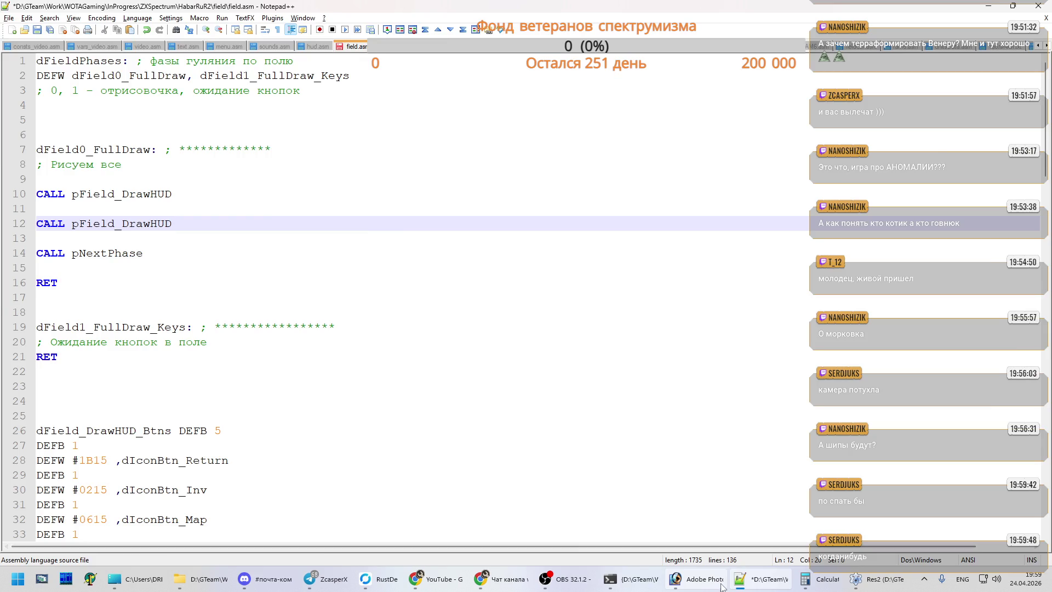
left_click(696, 579)
key("ctrl+Tab")
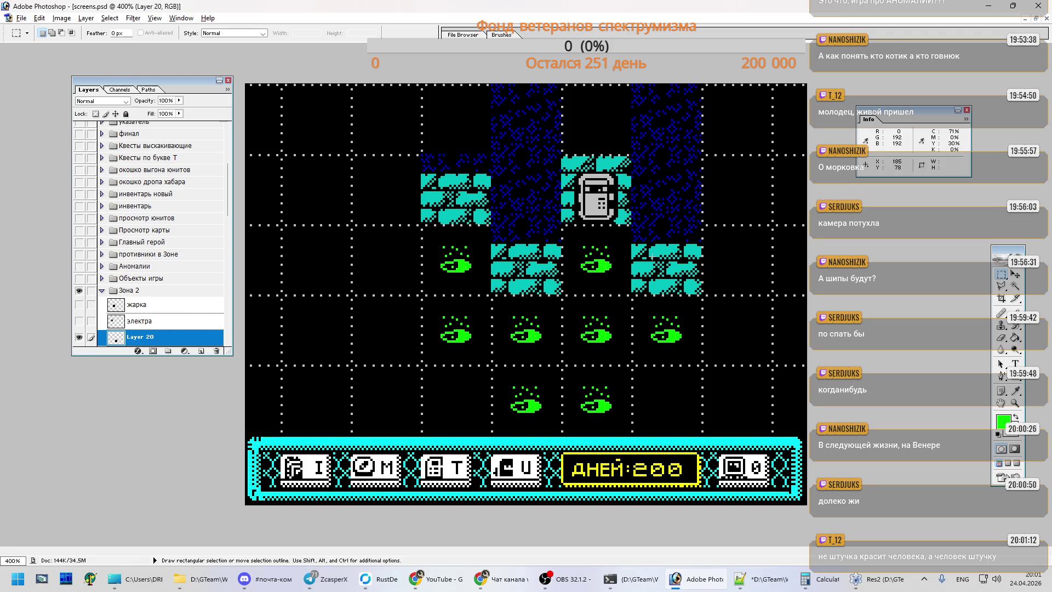
- Switch to main.psd and scroll the sprite sheet down to tiles 20–24
key("ctrl+Tab")
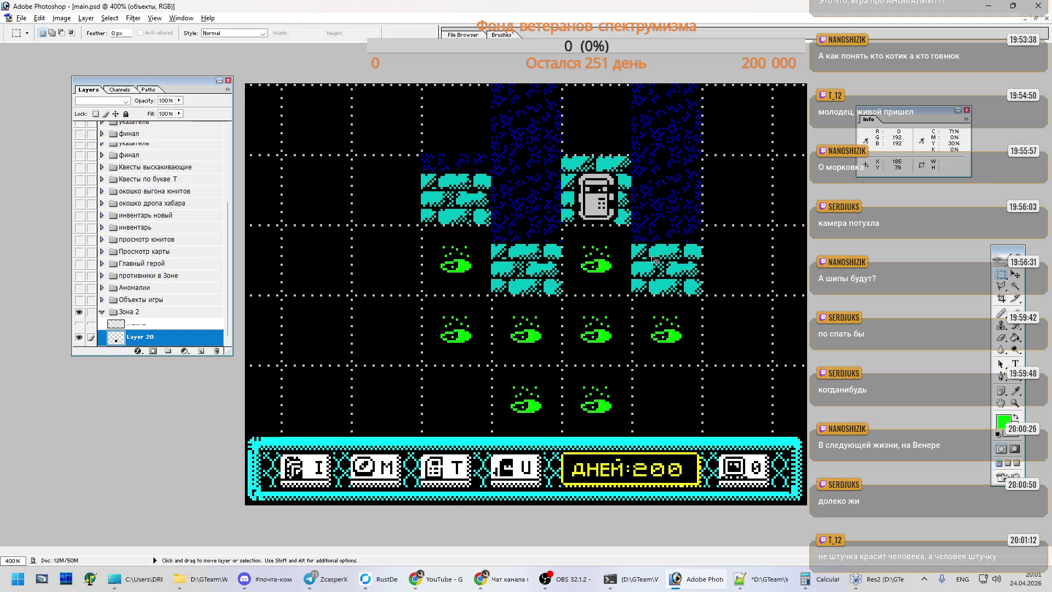
scroll(471, 378, "down", 3)
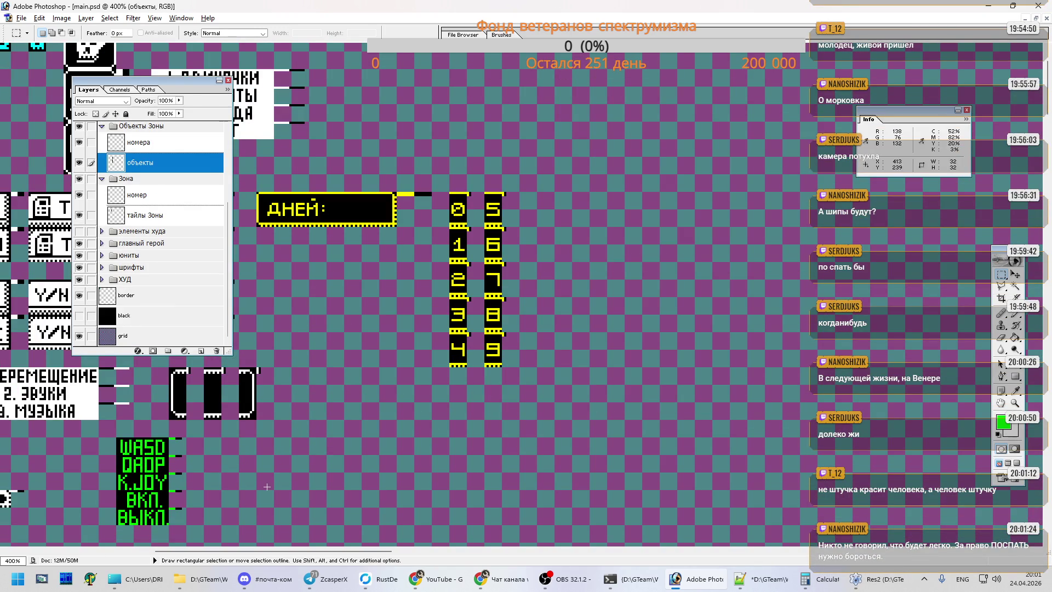
left_click_drag(292, 550, 221, 550)
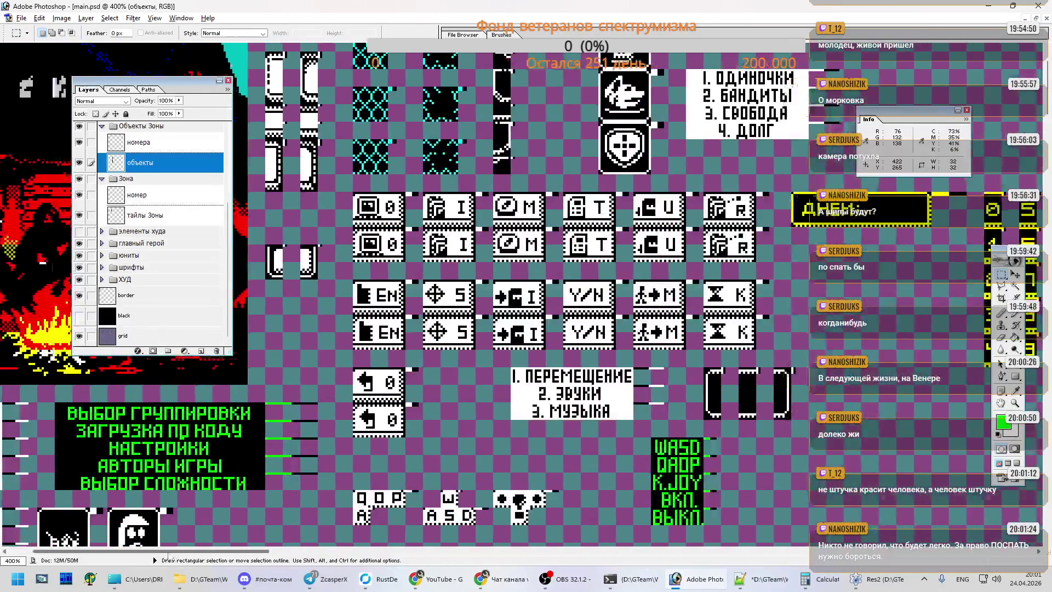
scroll(411, 296, "down", 5)
scroll(411, 296, "down", 5)
scroll(411, 296, "down", 5)
scroll(411, 296, "down", 5)
scroll(430, 391, "down", 5)
scroll(430, 391, "down", 5)
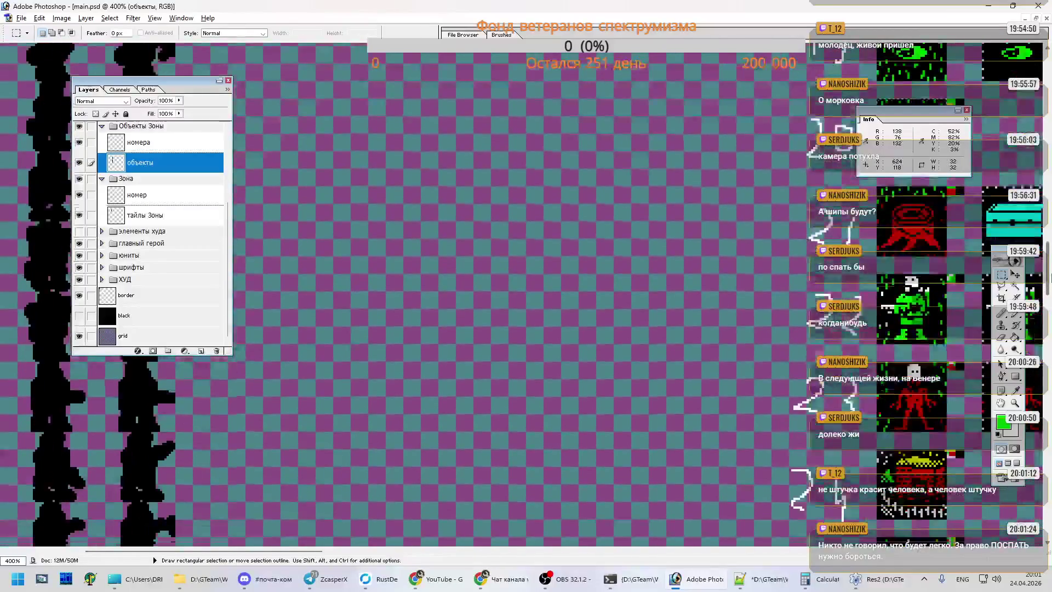
left_click_drag(232, 551, 352, 554)
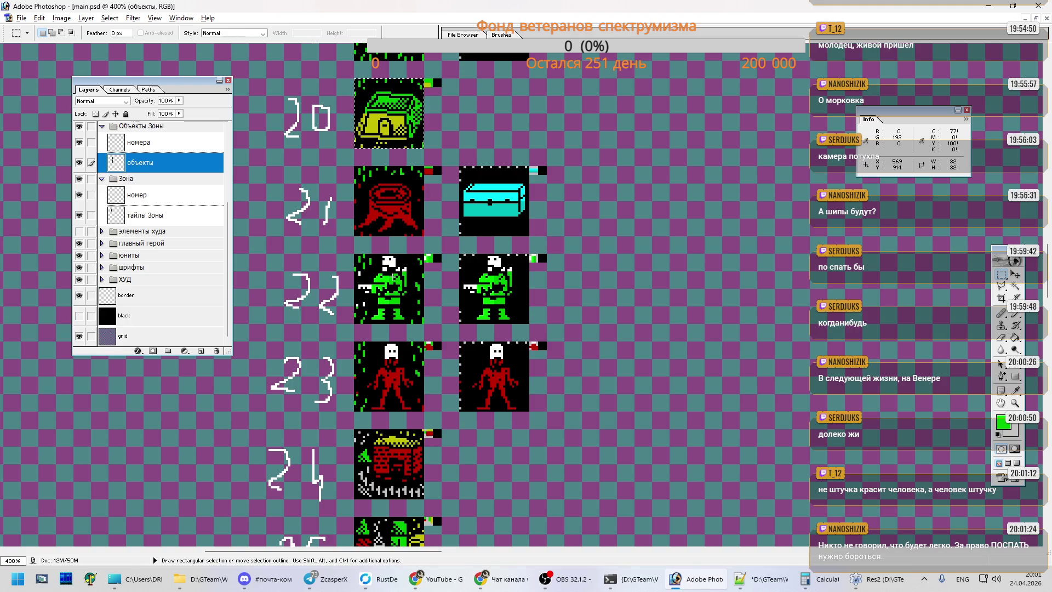
- Measure part of the green tile with a marquee selection, then return to field.asm
left_click(406, 318)
left_click_drag(406, 270, 393, 321)
key("ctrl+d")
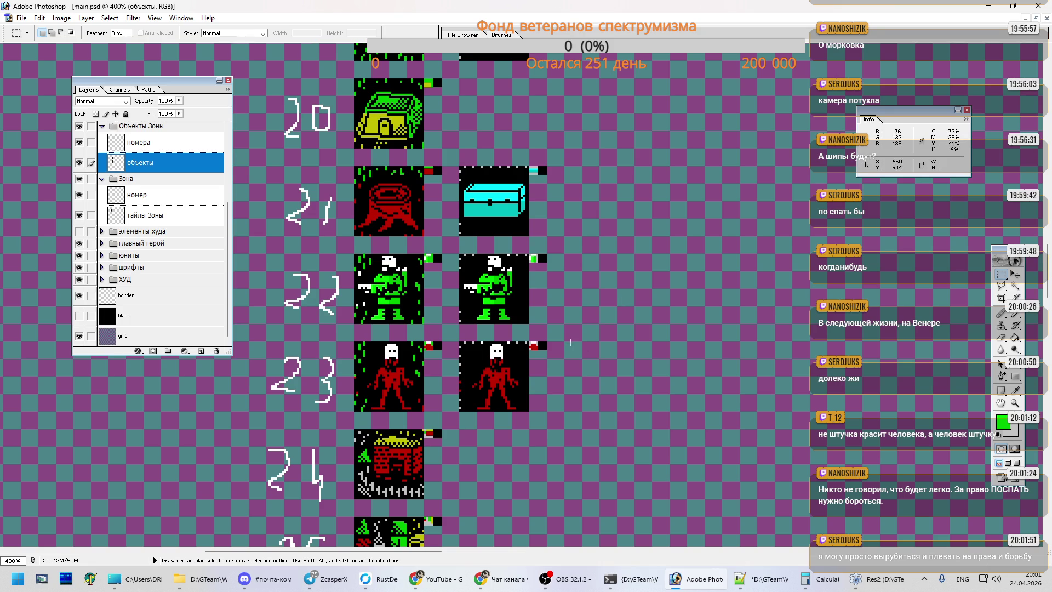
left_click(761, 579)
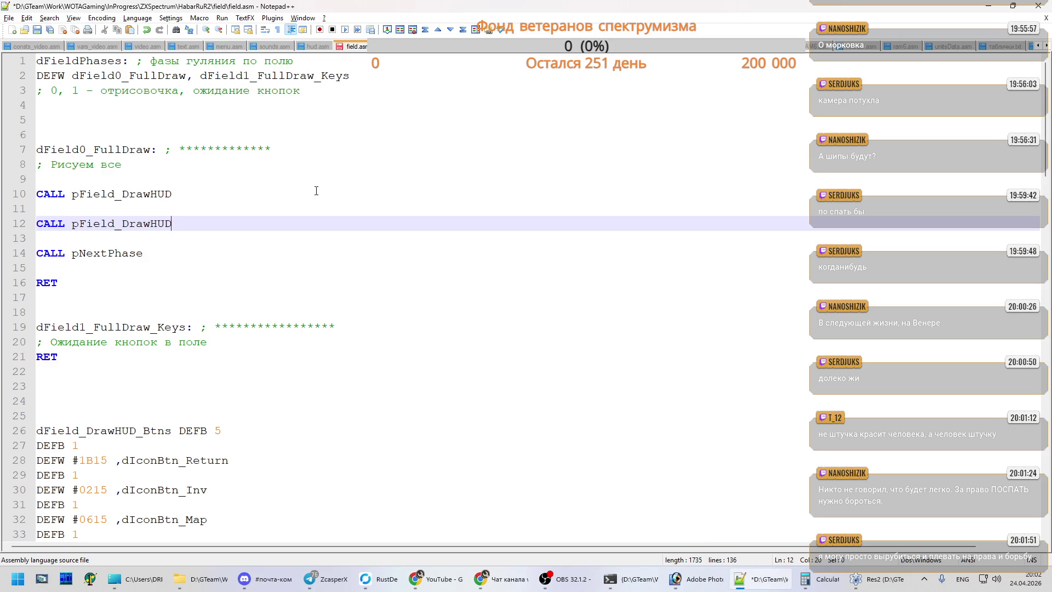
- Change line 12's call to pField_FillAndDrawScreen and save field.asm
key("shift+Left")
key("shift+Left")
key("shift+Left")
key("shift+Left")
key("shift+Left")
type("Draw")
type("Screen")
type("FillAnd")
key("ctrl+s")
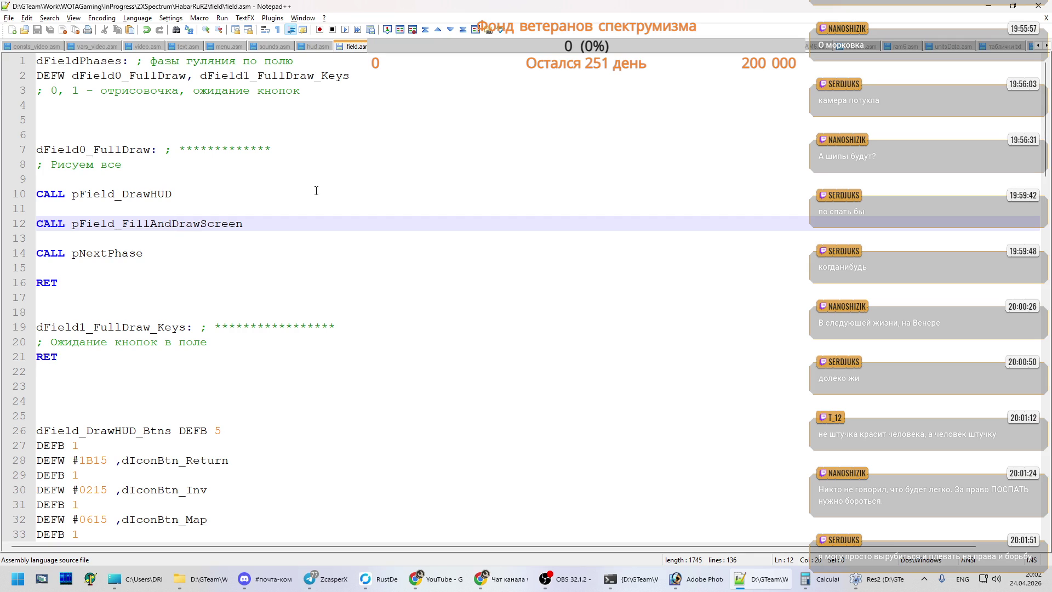
- Copy the pField_FillAndDrawScreen name and move to an empty line near the file's end
key("ctrl+Left")
key("ctrl+shift+Right")
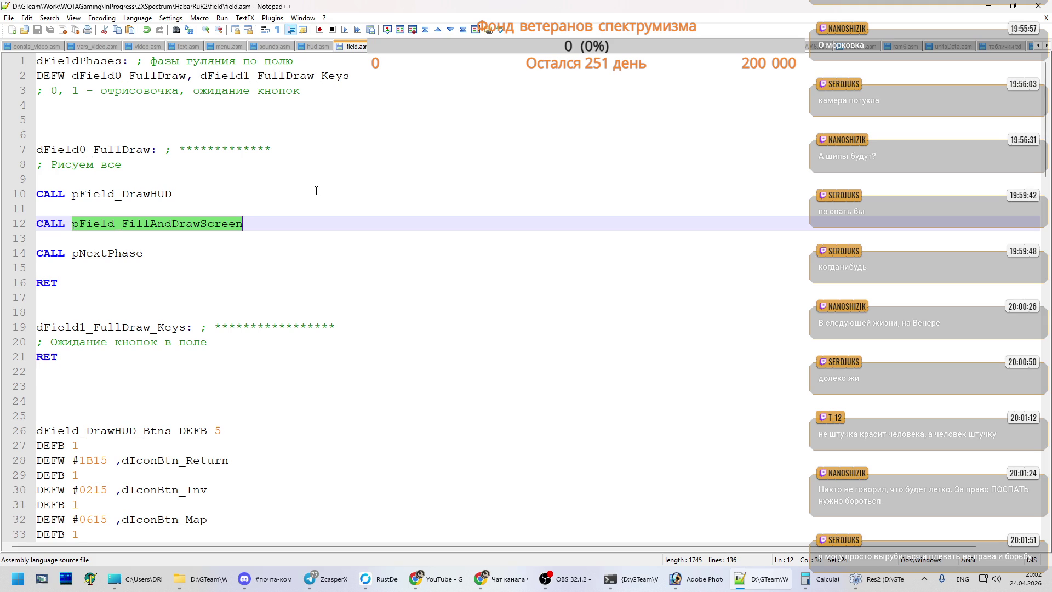
key("ctrl+End")
key("Up")
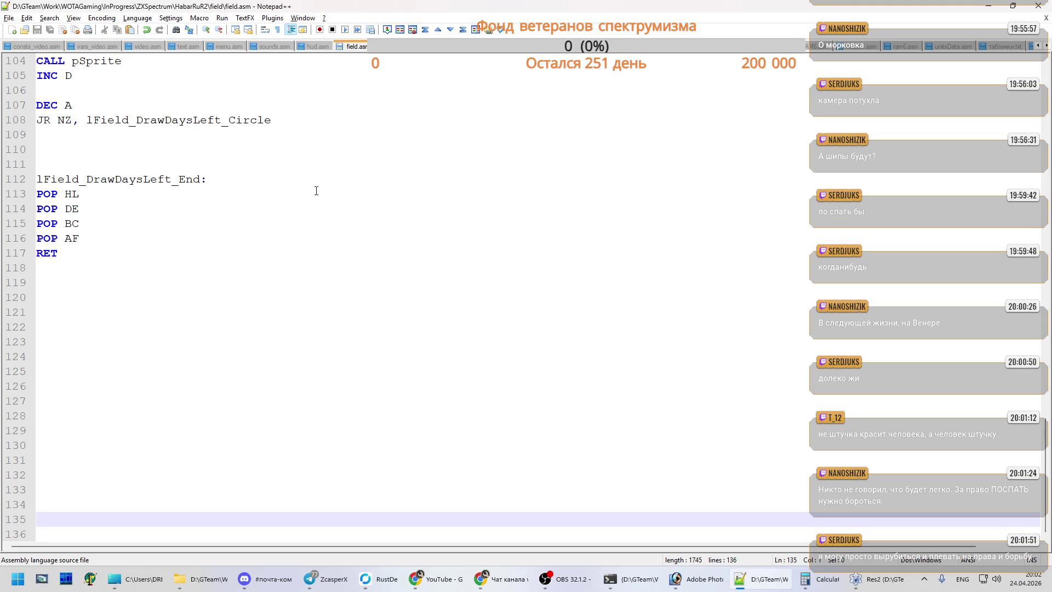
- Add the pField_FillAndDrawScreen: label with a '; **************' comment, followed by RET
key("Up")
key("Up")
key("Up")
key("ctrl+v")
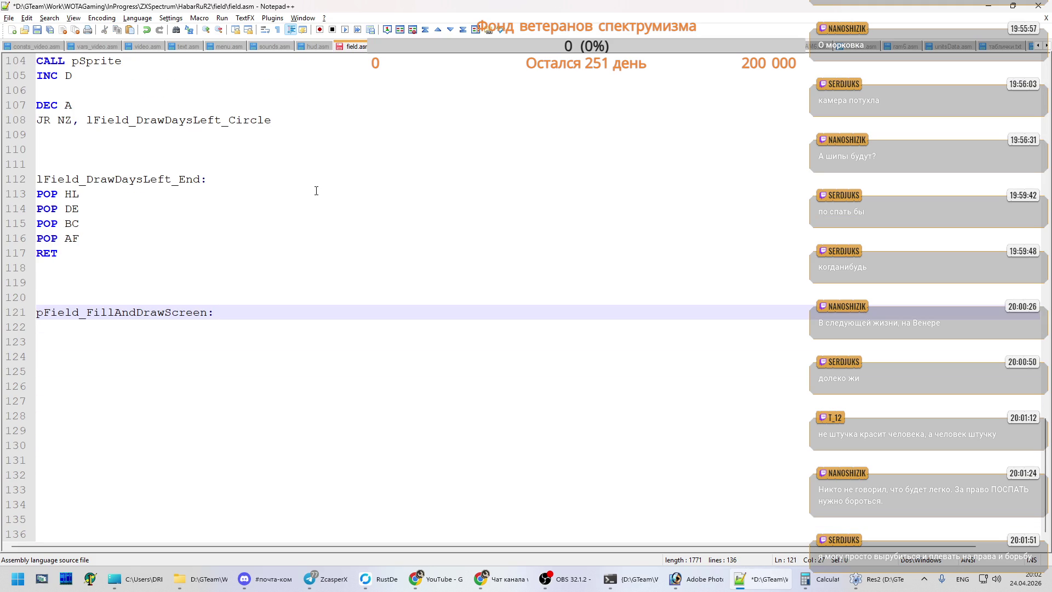
type("; **************")
key("Return")
type("RET")
- Insert a comment line beginning '; В зависимости от' under the label
key("Up")
key("End")
key("Return")
type(";")
key("alt+shift")
type("В зависимости ")
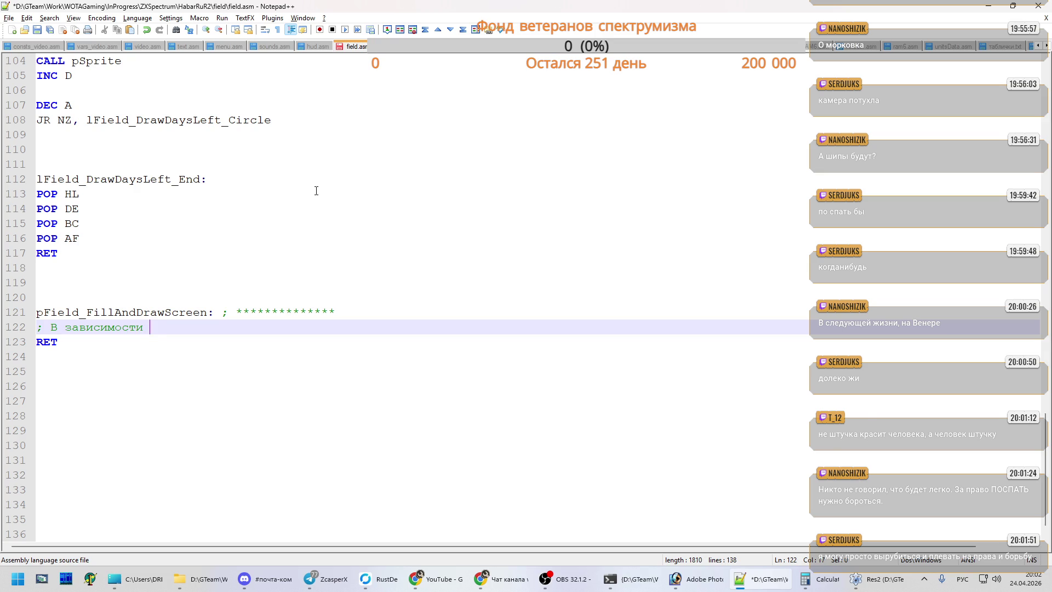
type("от")
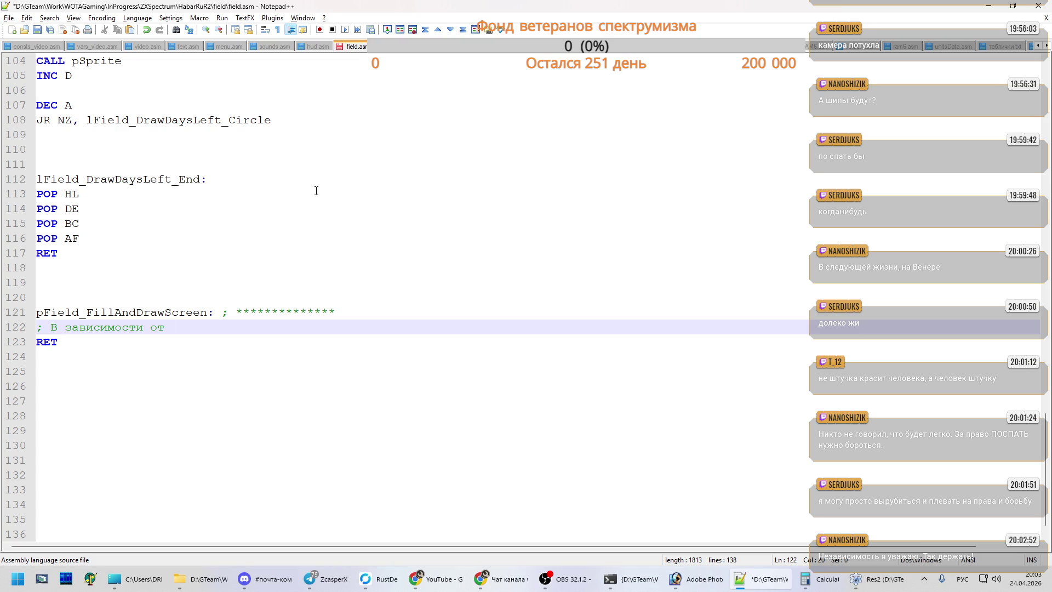
- Complete the comment as 'В зависимости от позиции считает тайлы и выводит их на экран', save, and add a line below
type("позщ")
key("BackSpace")
type("иции считает тайлы")
type("и выводит их на экран")
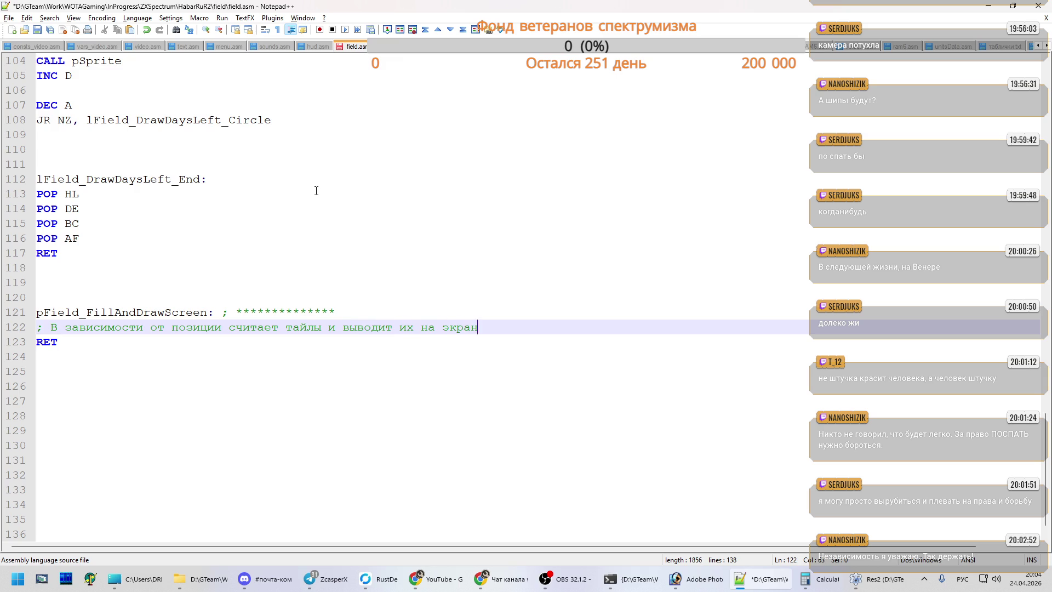
key("ctrl+s")
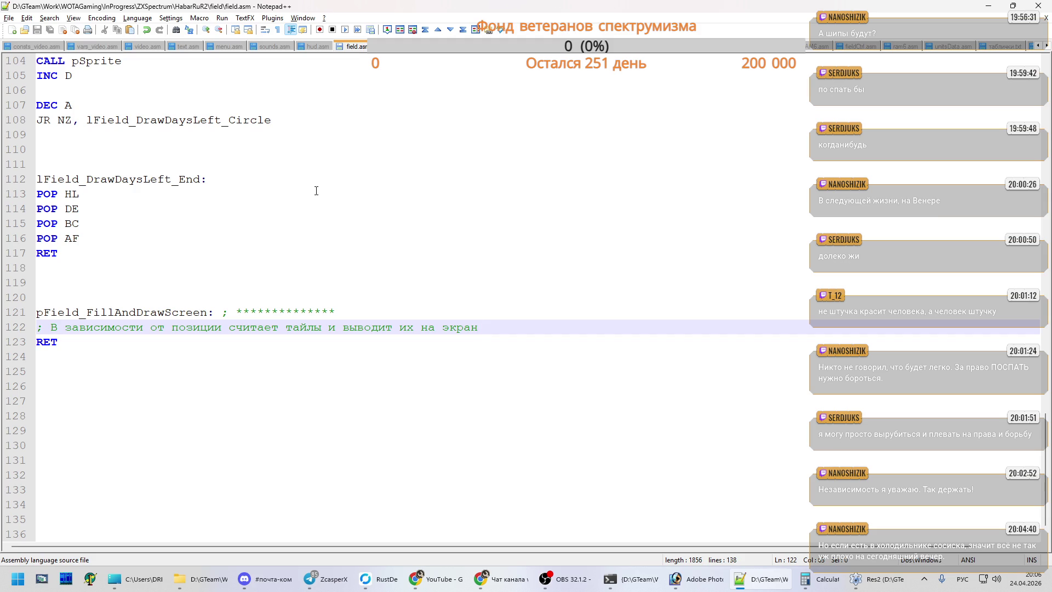
key("Return")
key("Return")
key("Return")
- Add a '; вывод карты' comment line before RET and save field.asm
key("Up")
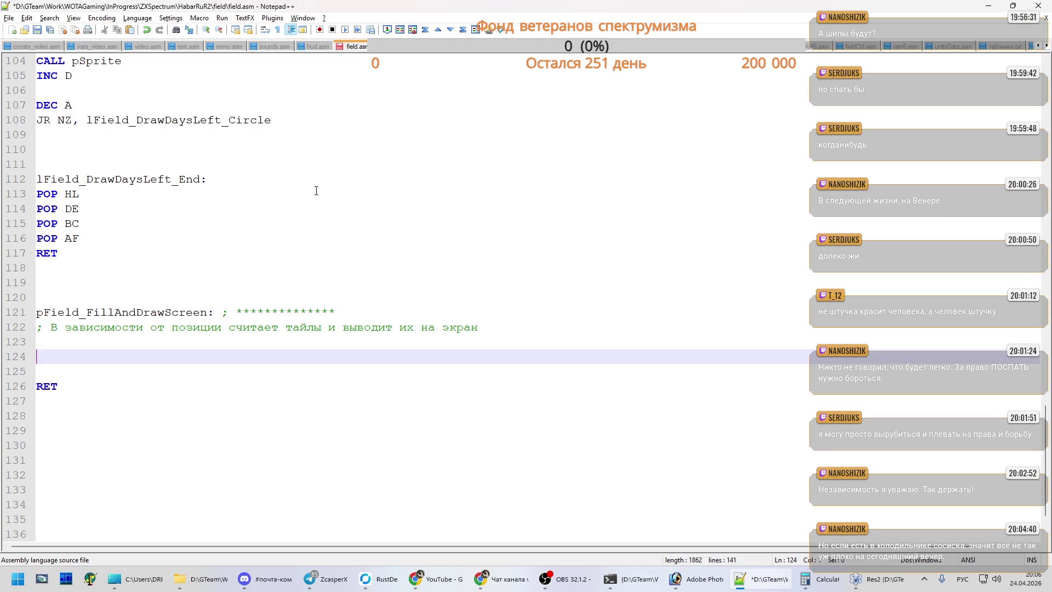
scroll(316, 191, "down", 2)
type(";")
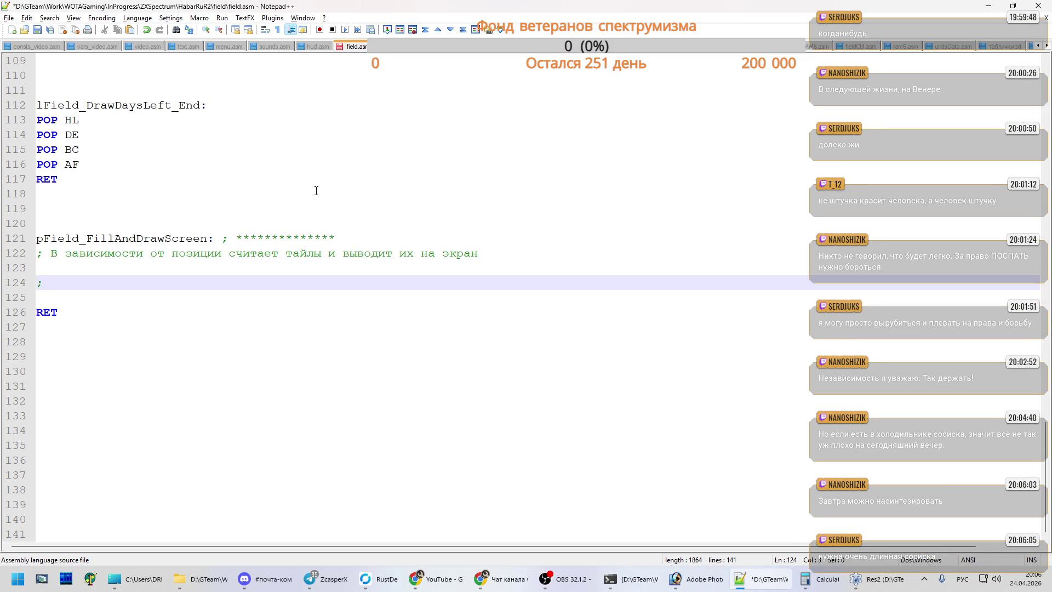
type("вывод ")
type("карты")
key("alt+shift")
key("ctrl+s")
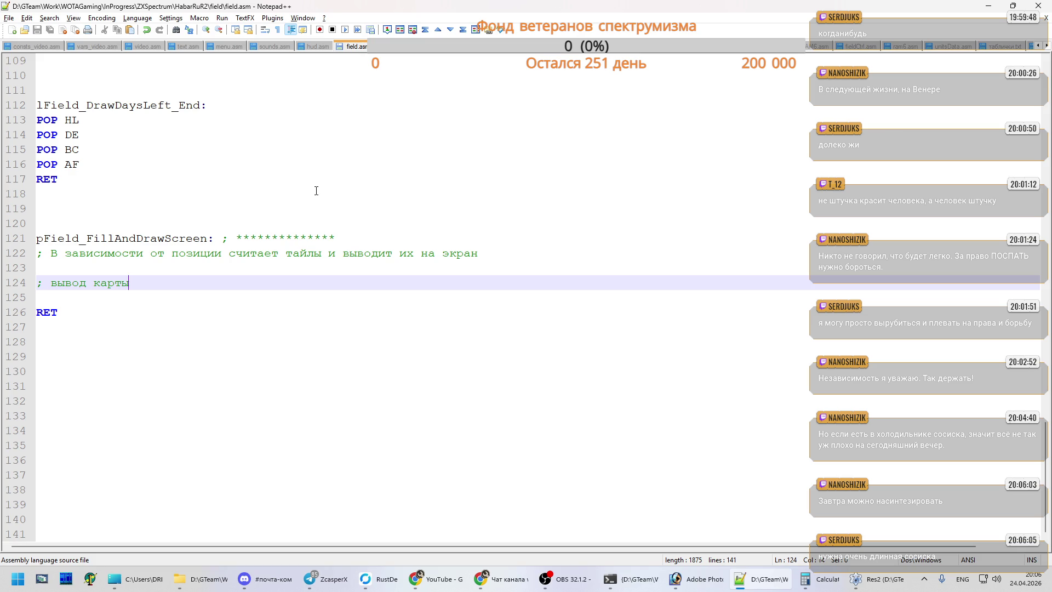
- Insert a PUSH AF line above the '; вывод карты' comment
key("Return")
key("Up")
key("Up")
key("Return")
key("Return")
key("Up")
type("PUSH AF")
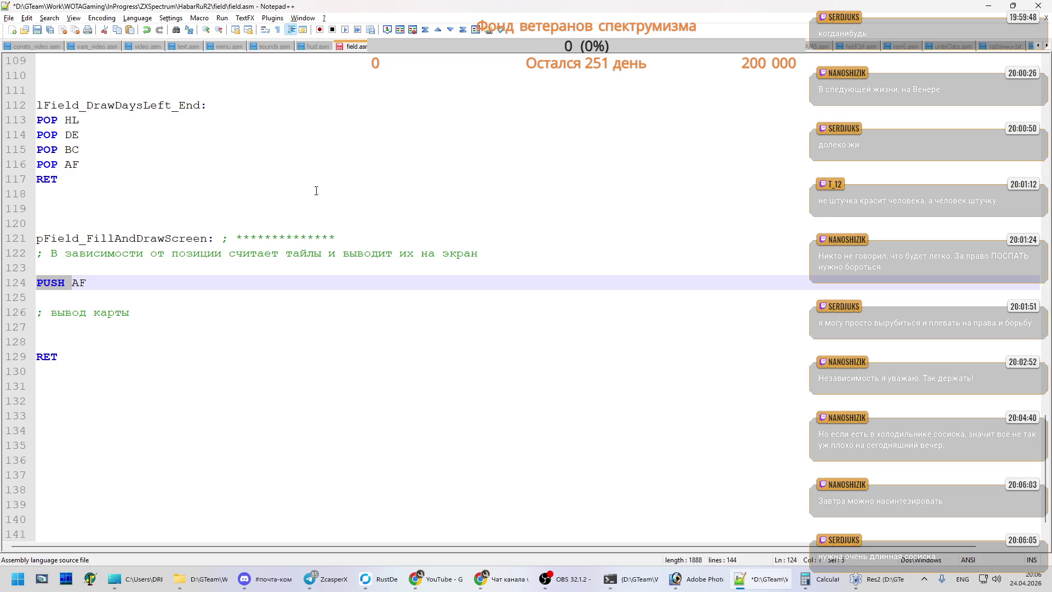
- Add PUSH BC, PUSH DE and PUSH HL lines after PUSH AF
key("Return")
type("PUSH")
key("Return")
type("PUSH")
key("Return")
type("PUSH")
key("Up")
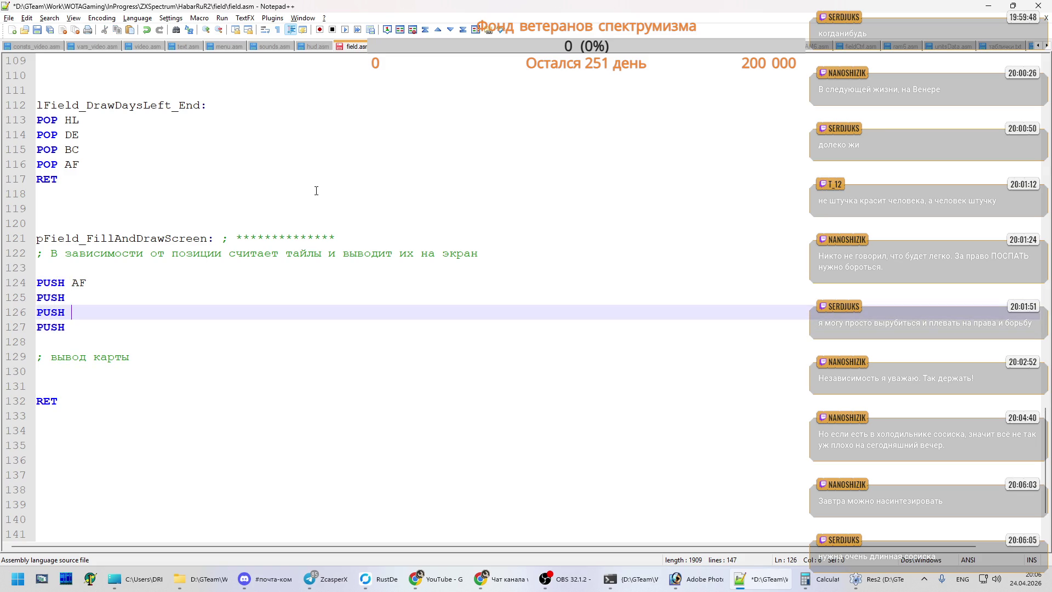
key("Up")
type("BC")
key("Down")
type("D")
type("E")
key("Down")
type("HL")
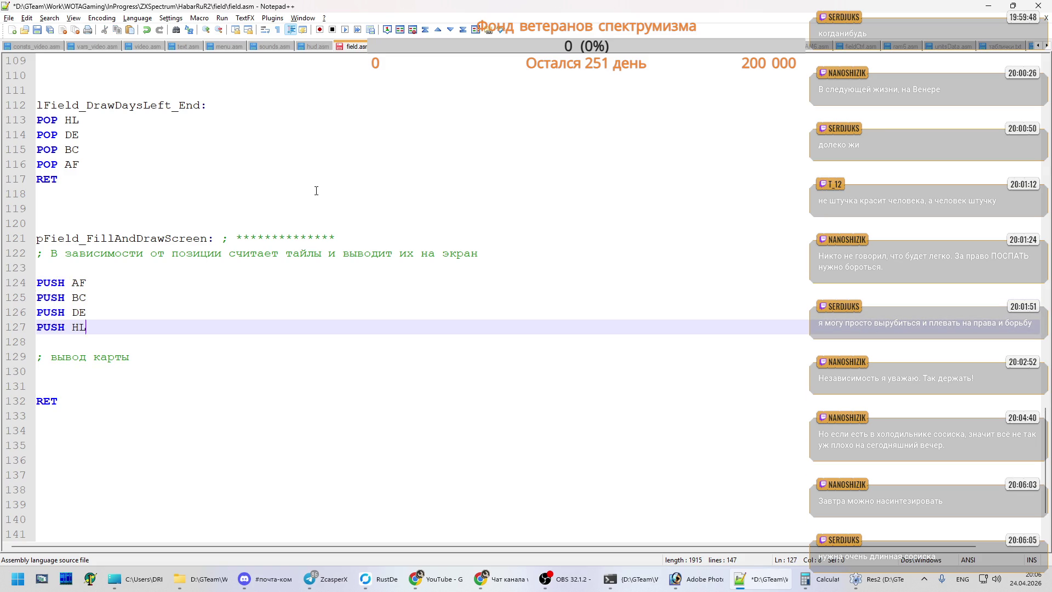
- Add POP HL, DE, BC, AF below the map comment, save field.asm, and switch to OBS Studio
key("Down")
key("Down")
key("Down")
key("Return")
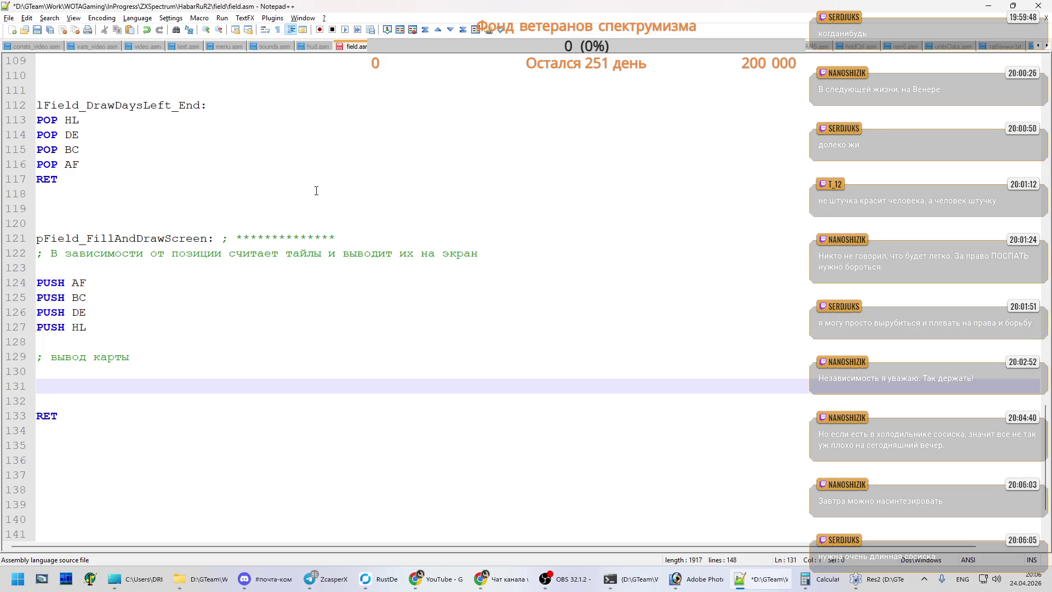
type("POP ")
type("HL")
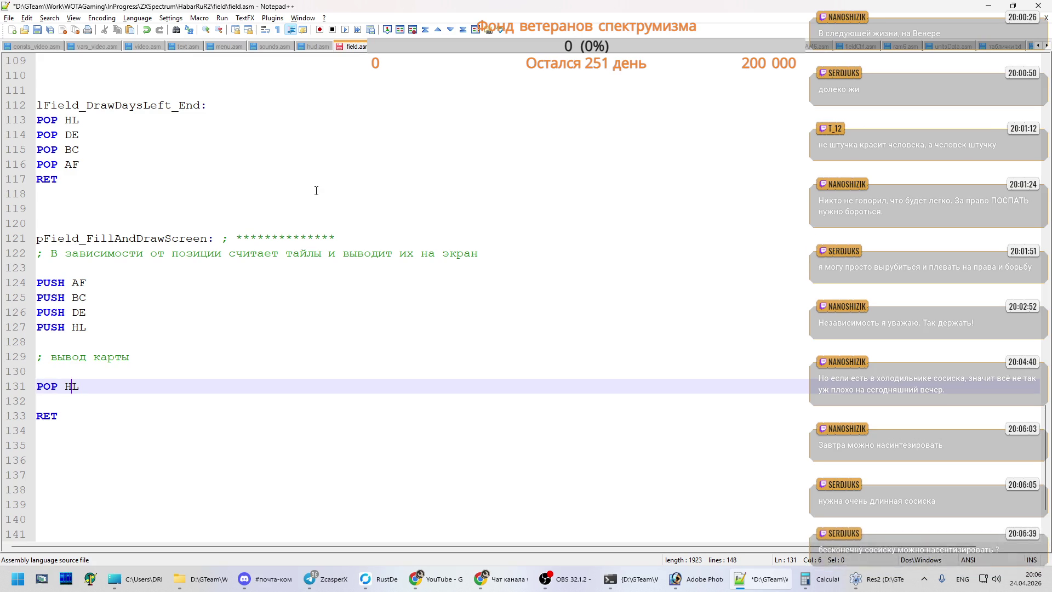
key("Return")
type("POP")
key("Return")
type("POP")
key("Return")
type("POP")
key("Up")
key("Up")
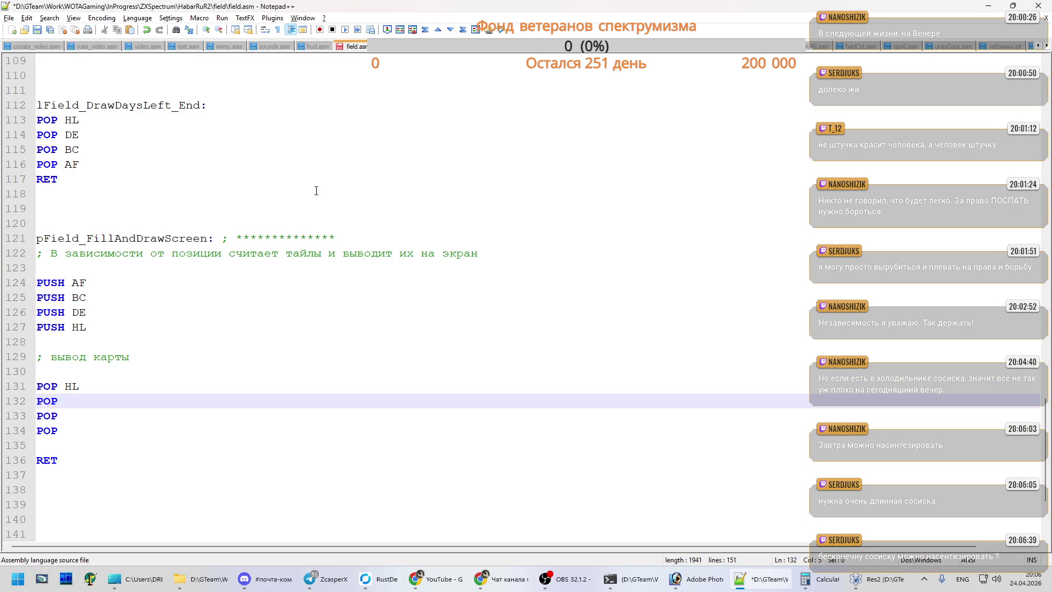
type("DE")
key("Down")
type("BC")
key("Down")
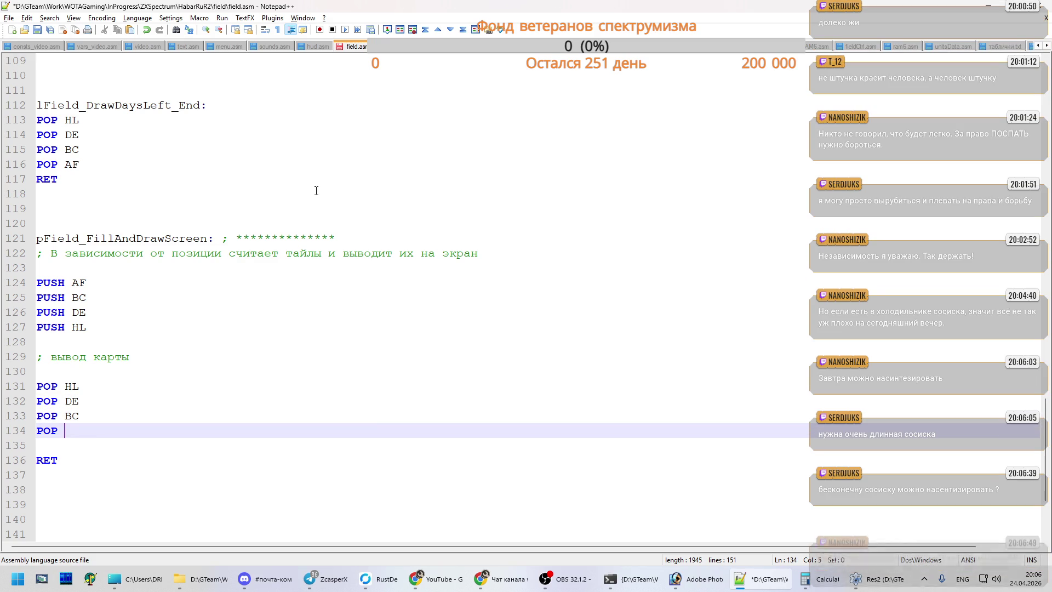
type("AF")
key("ctrl+s")
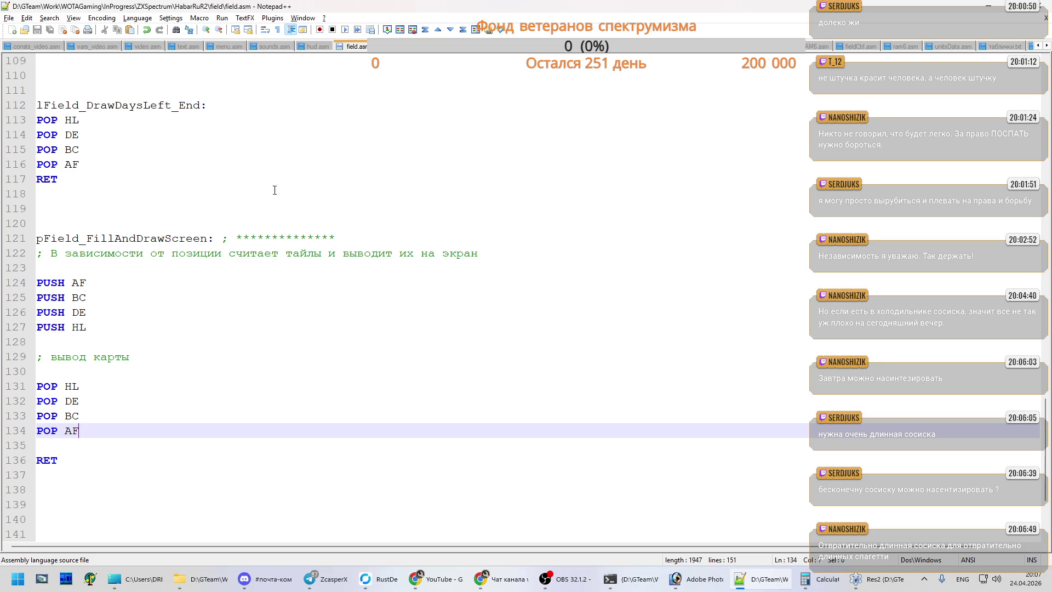
left_click(546, 579)
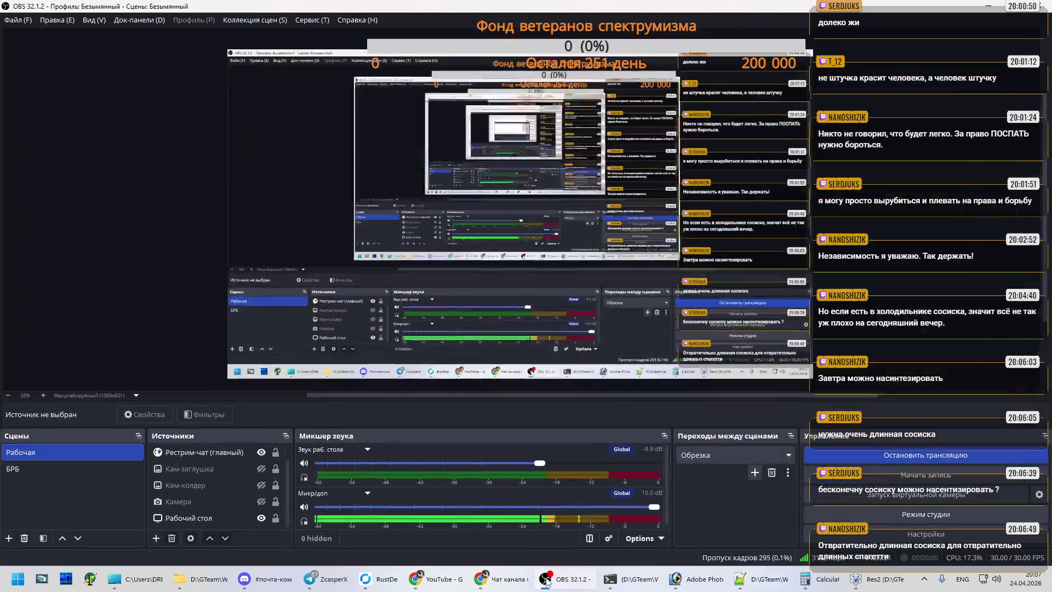
- Stop the live broadcast with 'Остановить трансляцию' in OBS Studio's Controls panel
left_click(888, 456)
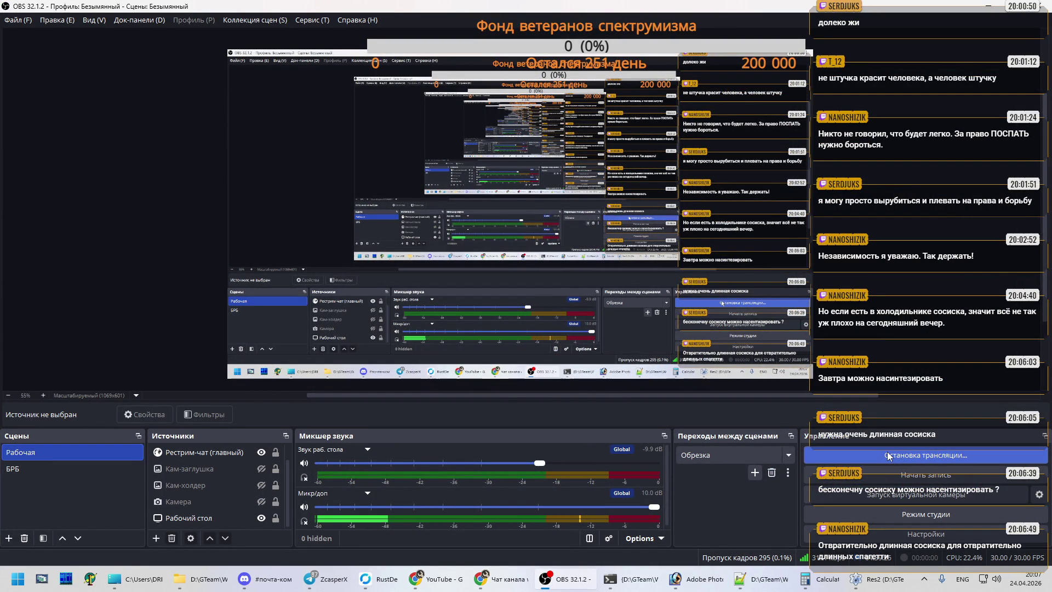